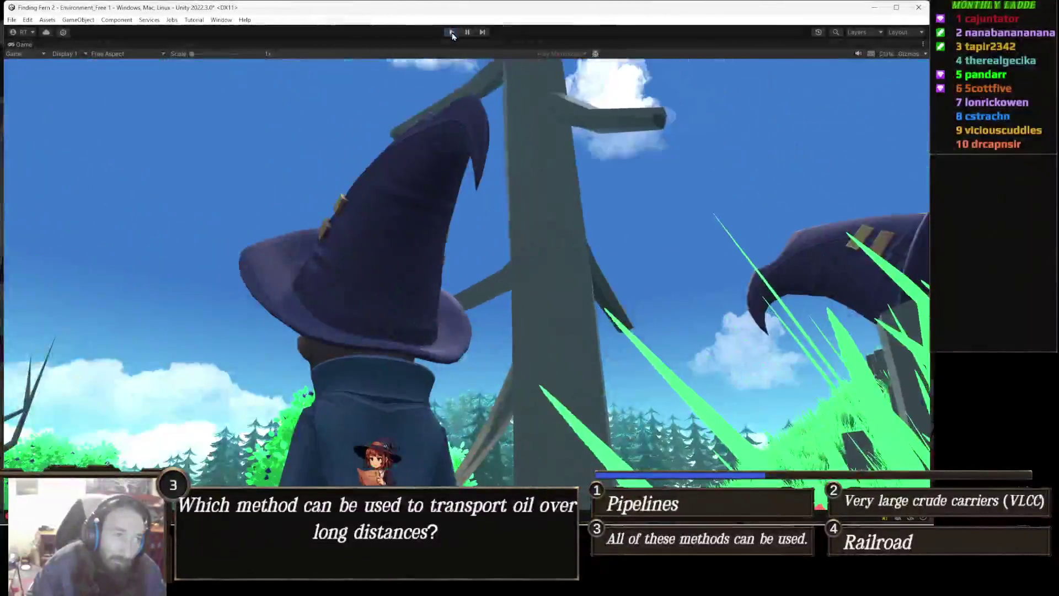
Exit play mode, select the Terrain, and switch it to the Paint Trees tool
left_click(452, 33)
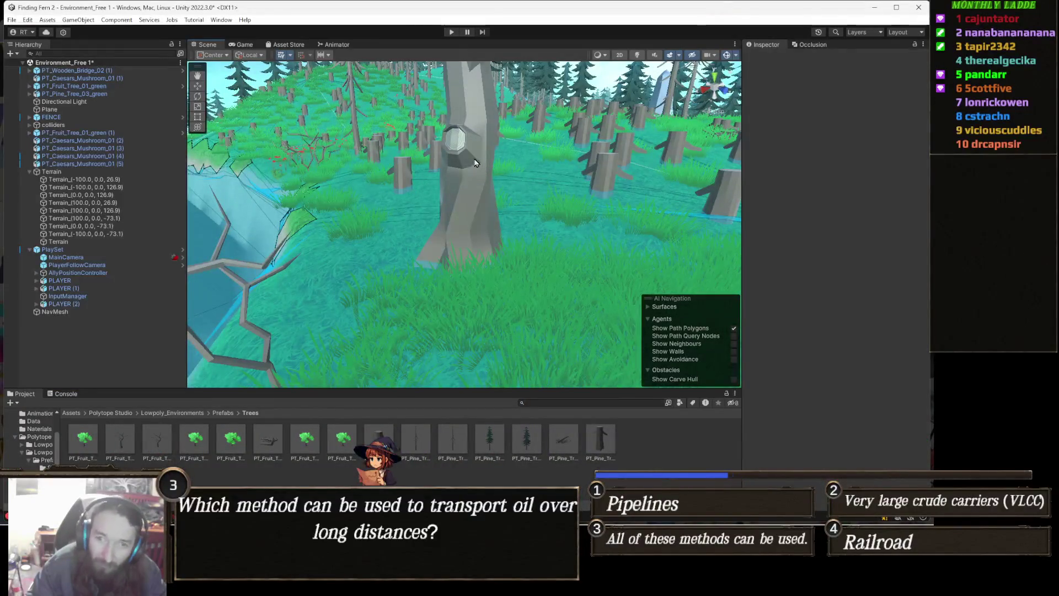
scroll(544, 178, "down", 5)
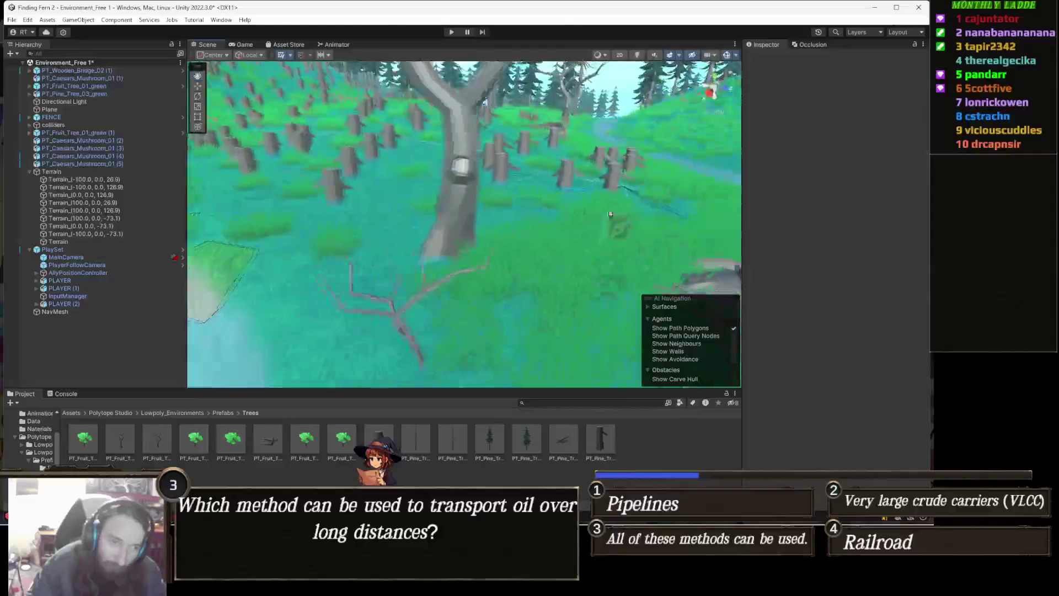
left_click(540, 254)
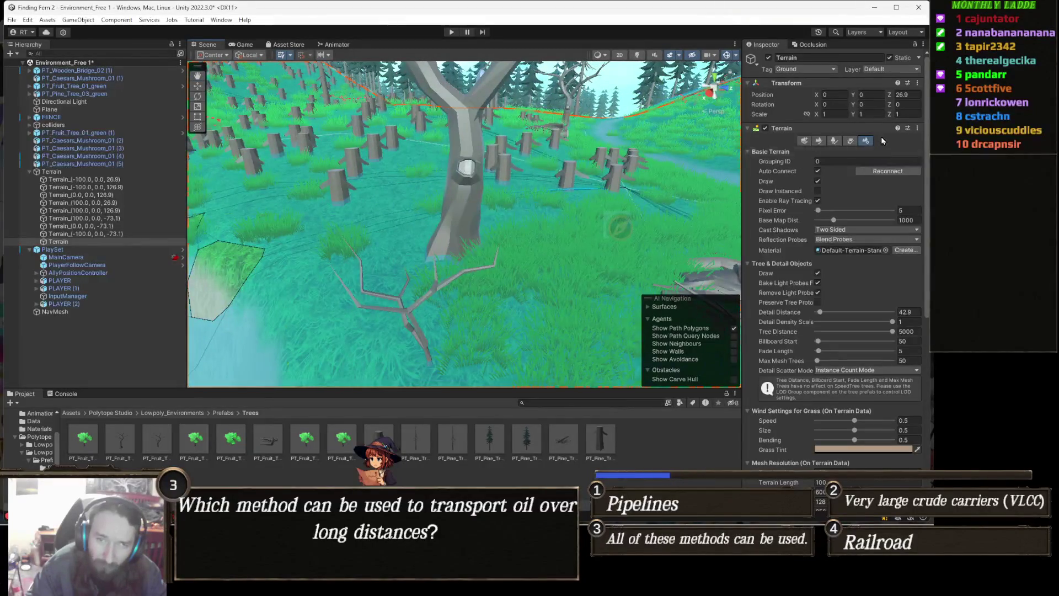
left_click(836, 141)
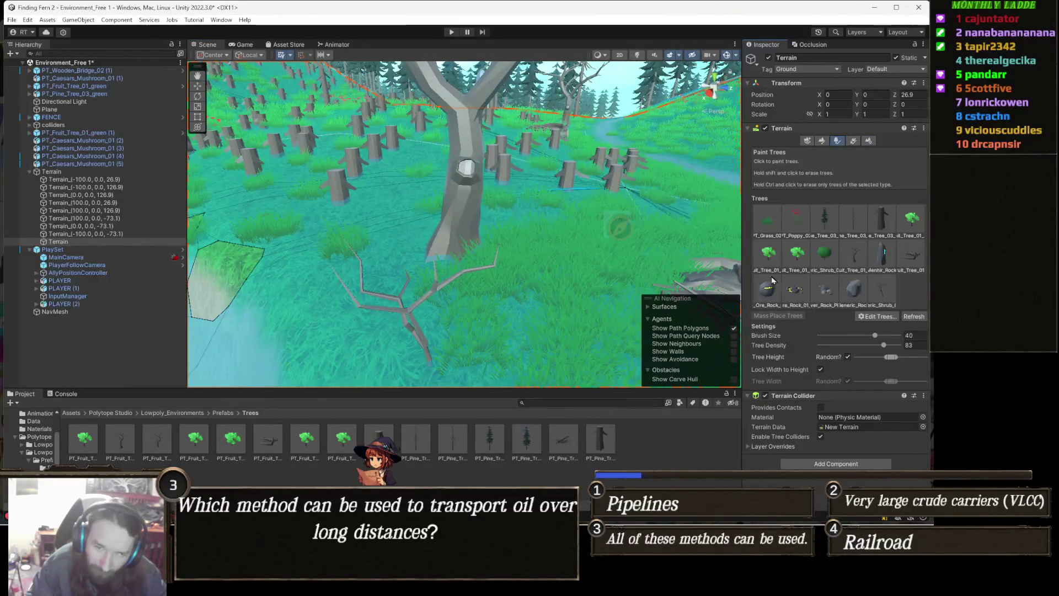
Select the PT_Fruit_Tree_01_pears tree and open it via Edit Trees > Edit Tree
left_click(769, 255)
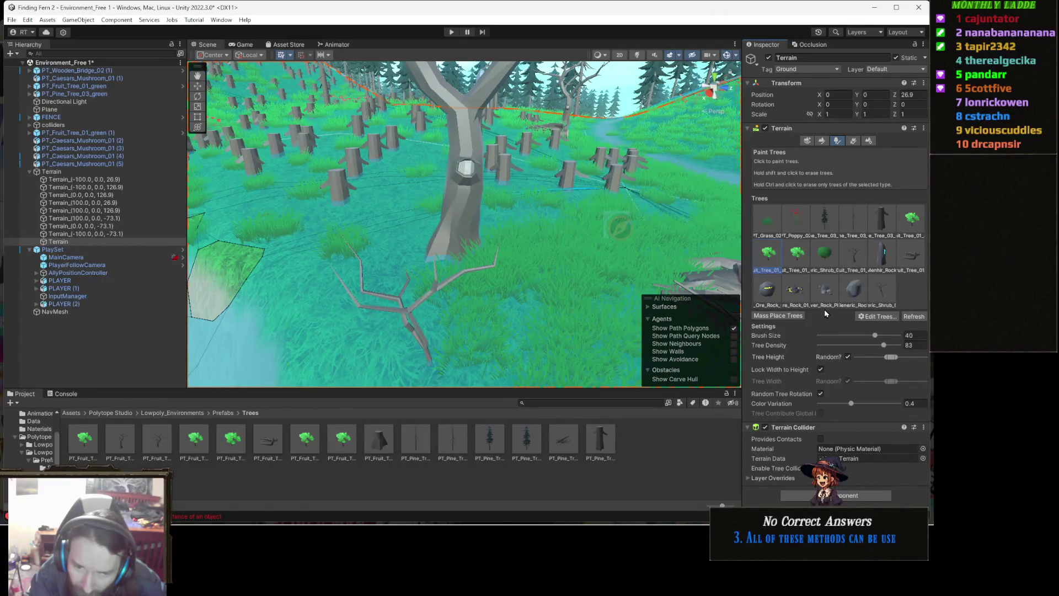
left_click(875, 319)
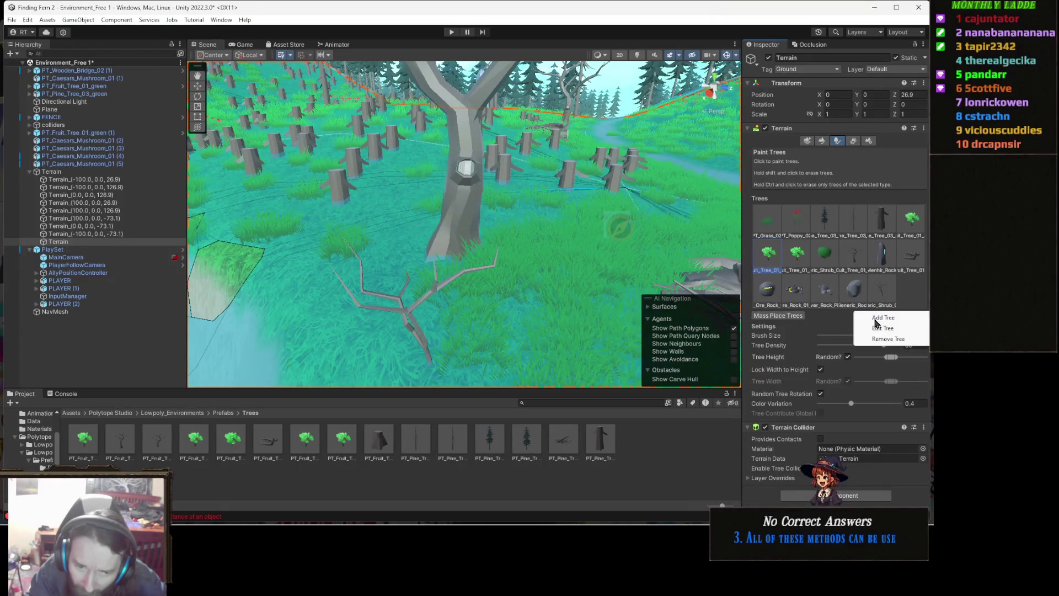
left_click(906, 318)
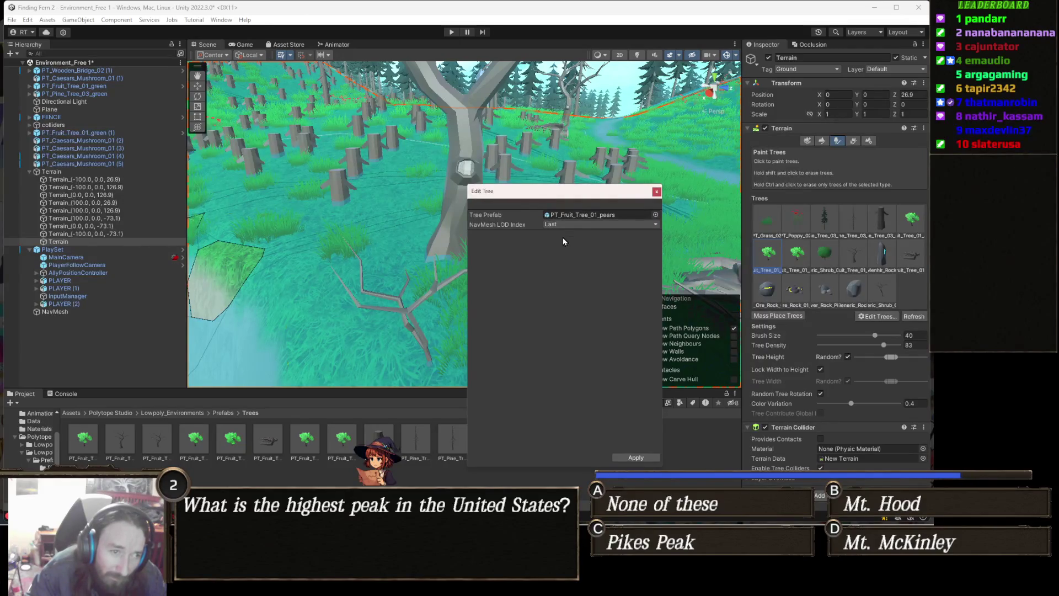
Set the pears tree's NavMesh LOD Index to First, apply, and recheck it
left_click(577, 223)
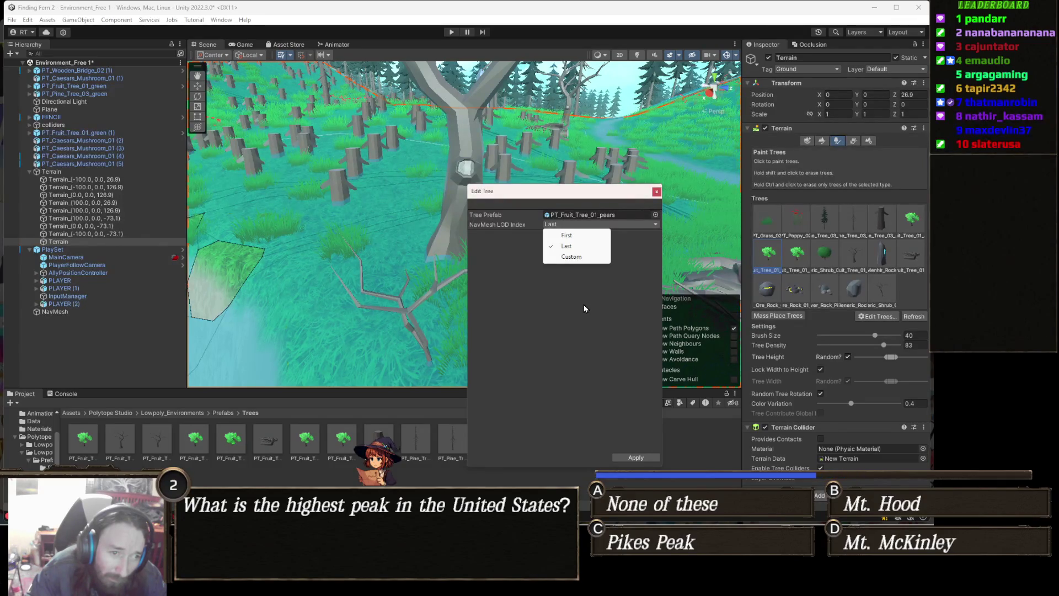
left_click(576, 237)
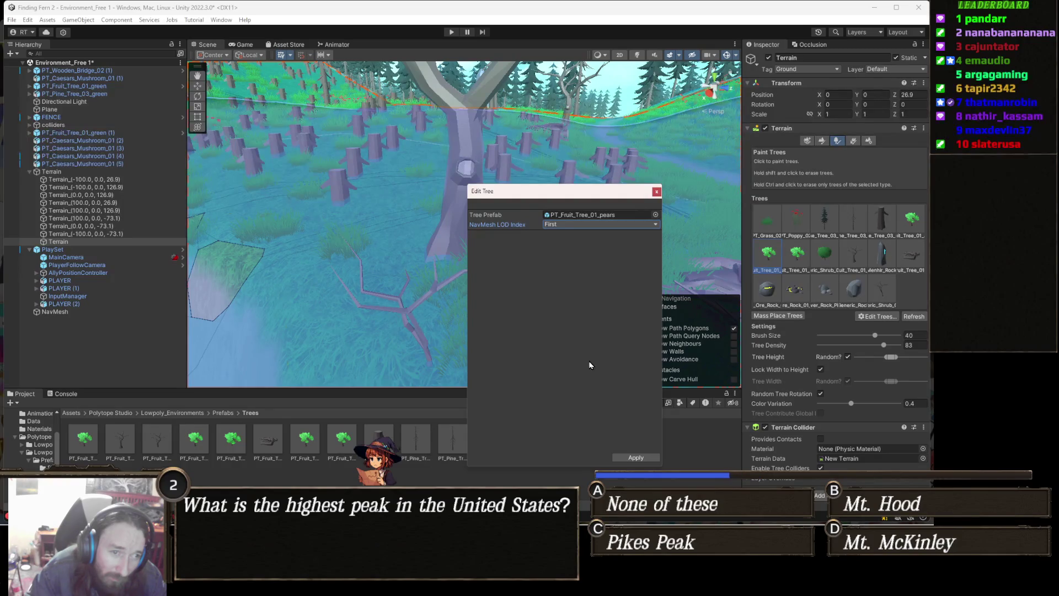
left_click(644, 459)
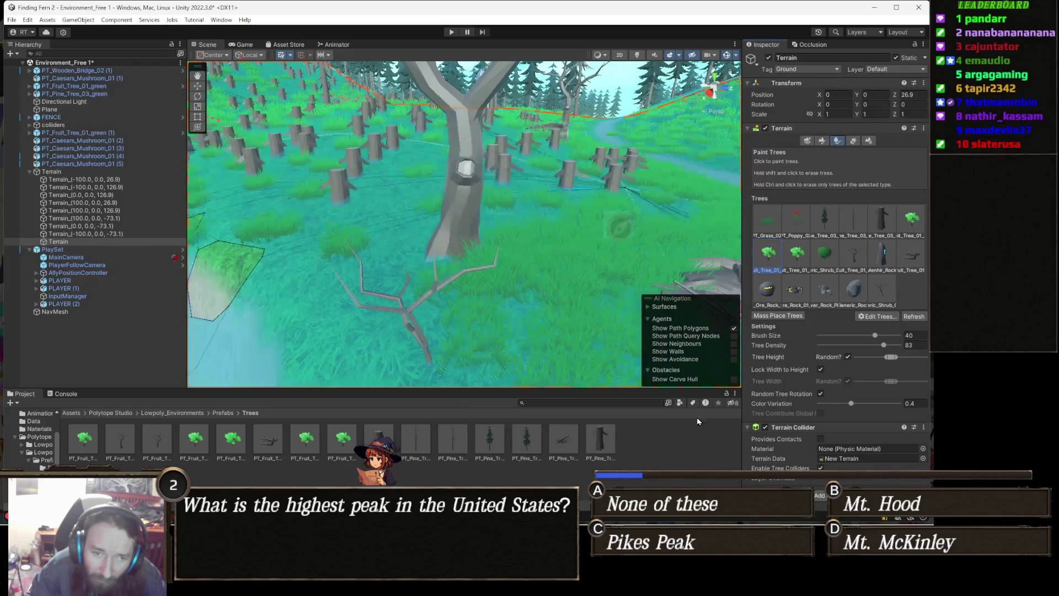
double_click(770, 260)
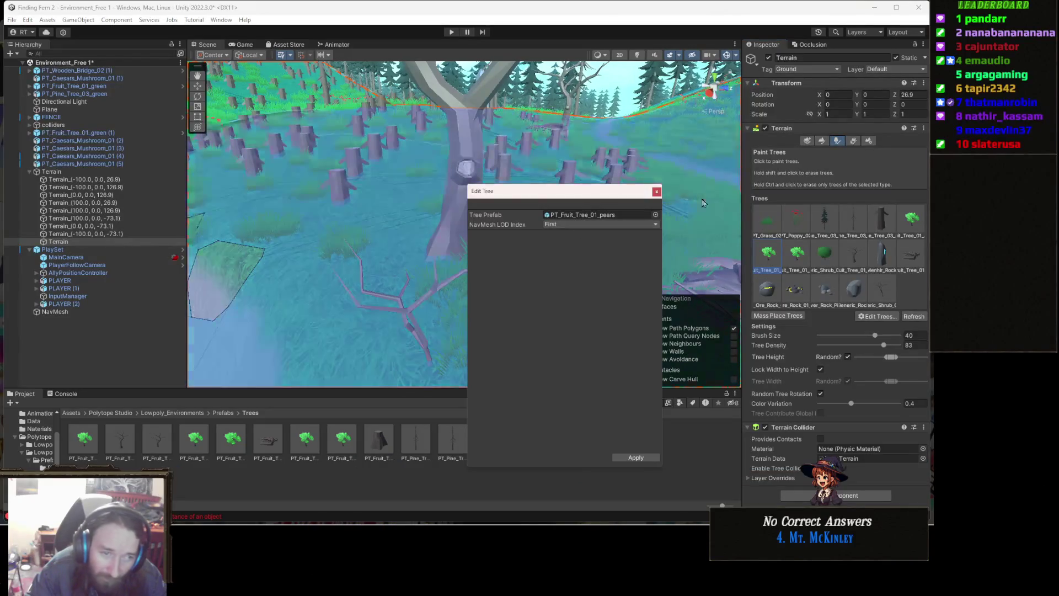
left_click(656, 191)
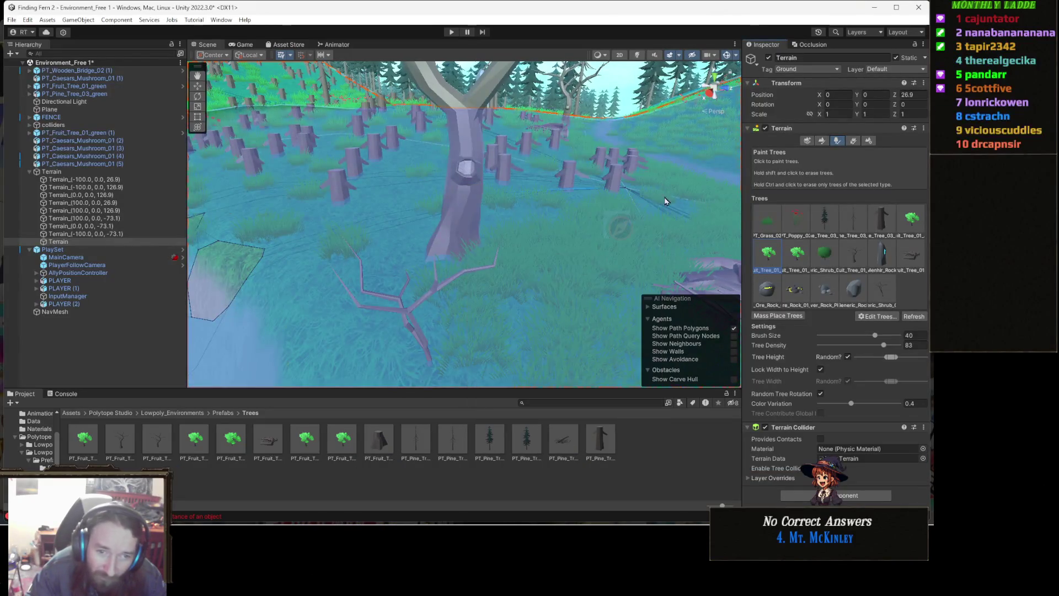
Set the plums tree's NavMesh LOD Index to First and apply
double_click(800, 261)
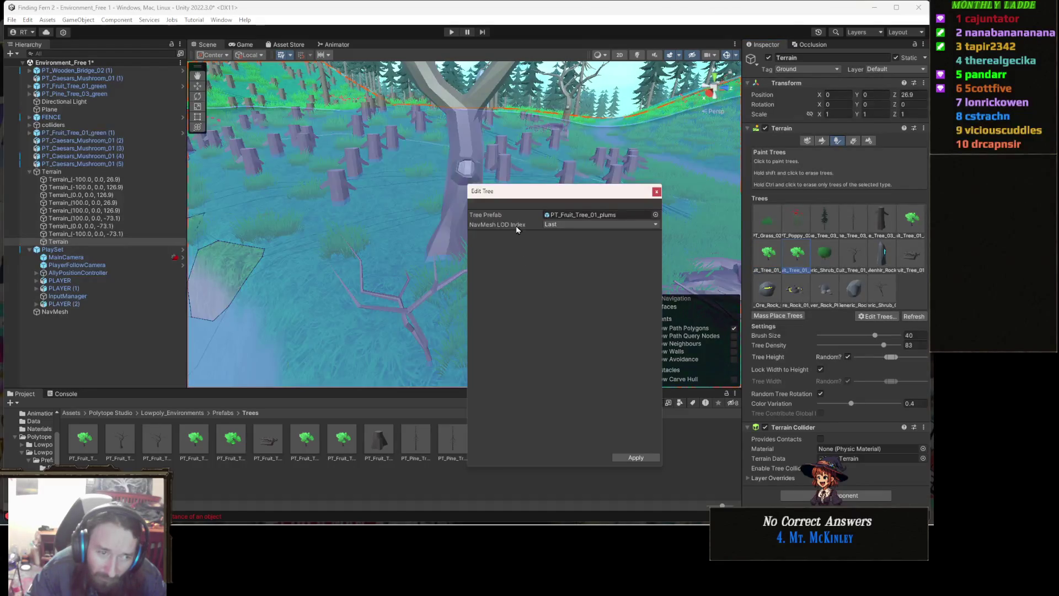
left_click(590, 226)
left_click(586, 236)
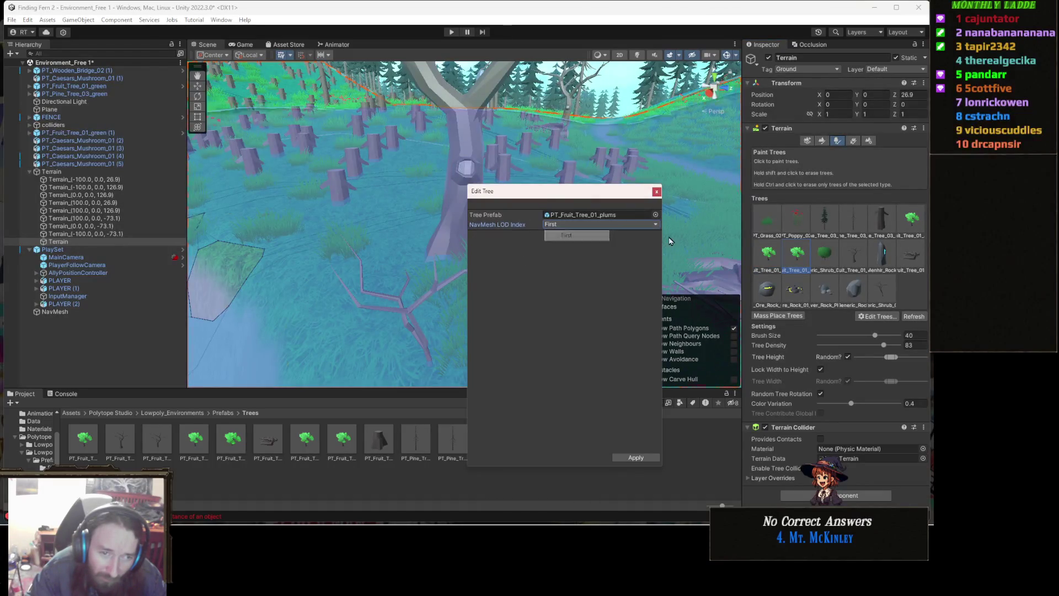
left_click(636, 458)
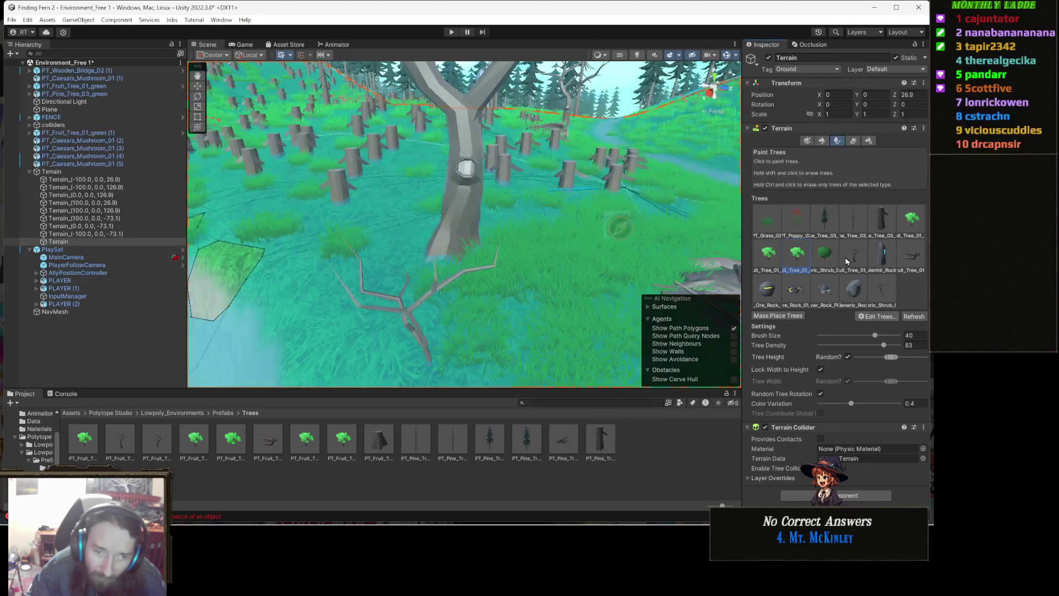
Inspect the green shrub's tree settings without changes, then deselect the Terrain
double_click(827, 261)
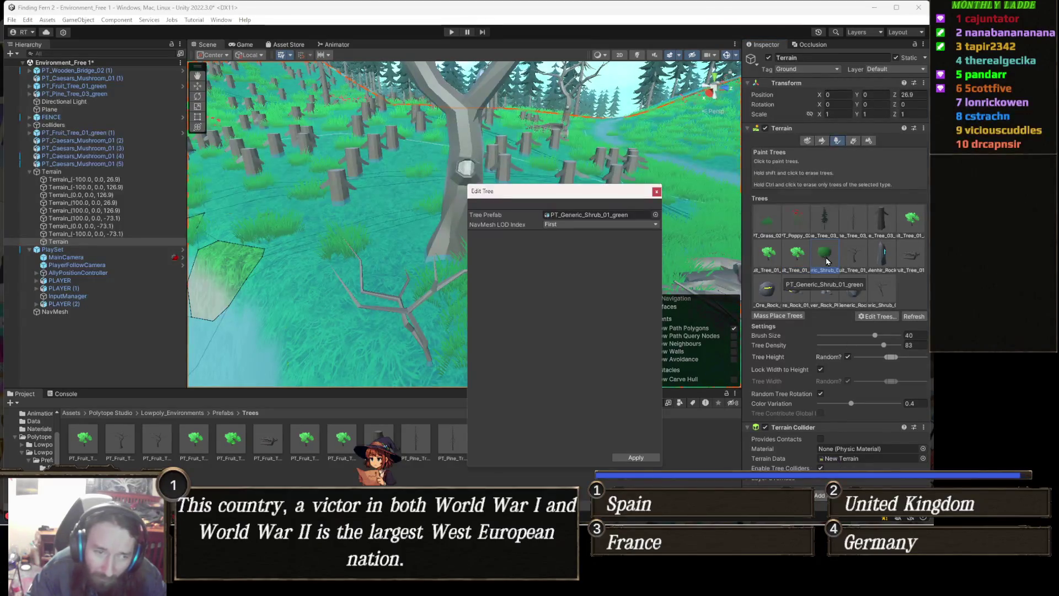
left_click(656, 195)
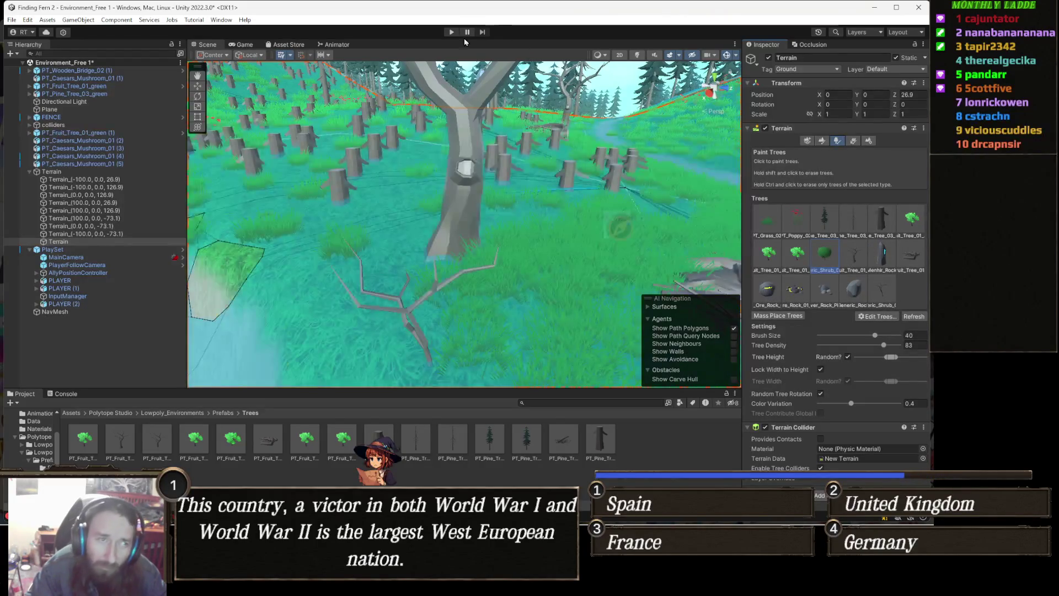
left_click(668, 460)
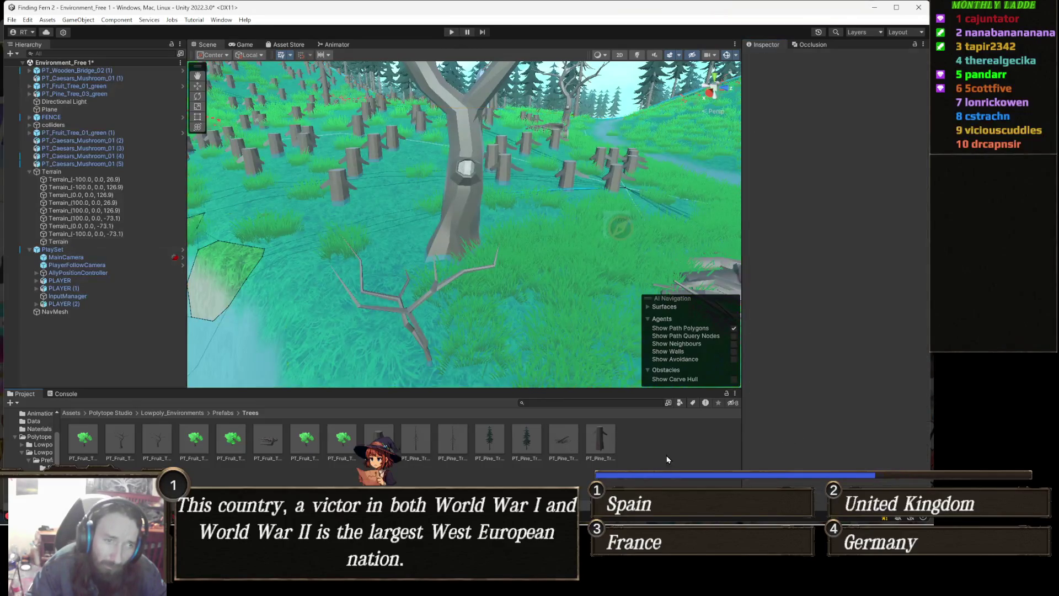
left_click(451, 32)
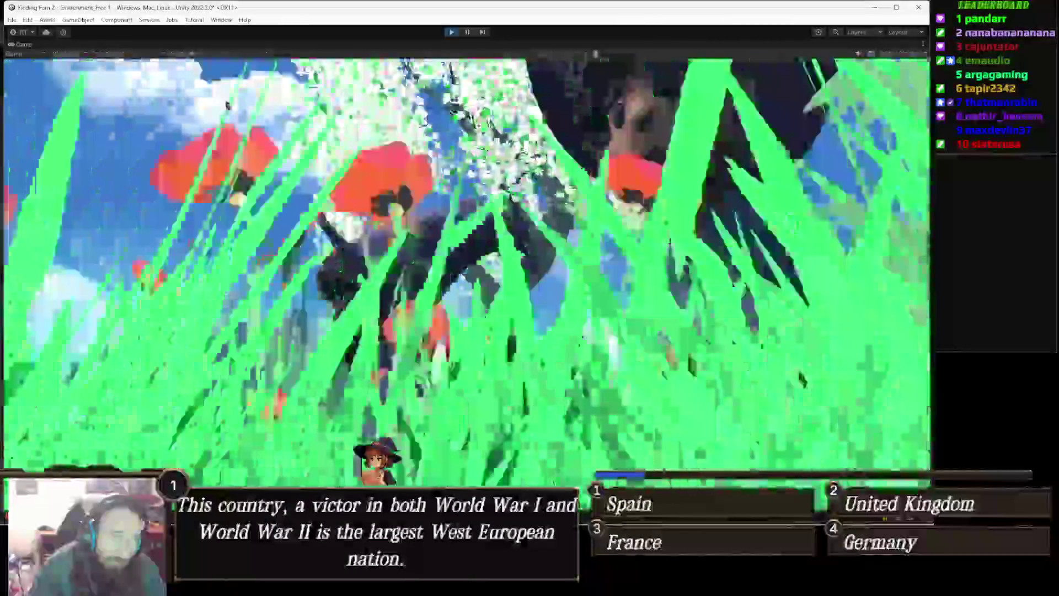
key("ctrl+p")
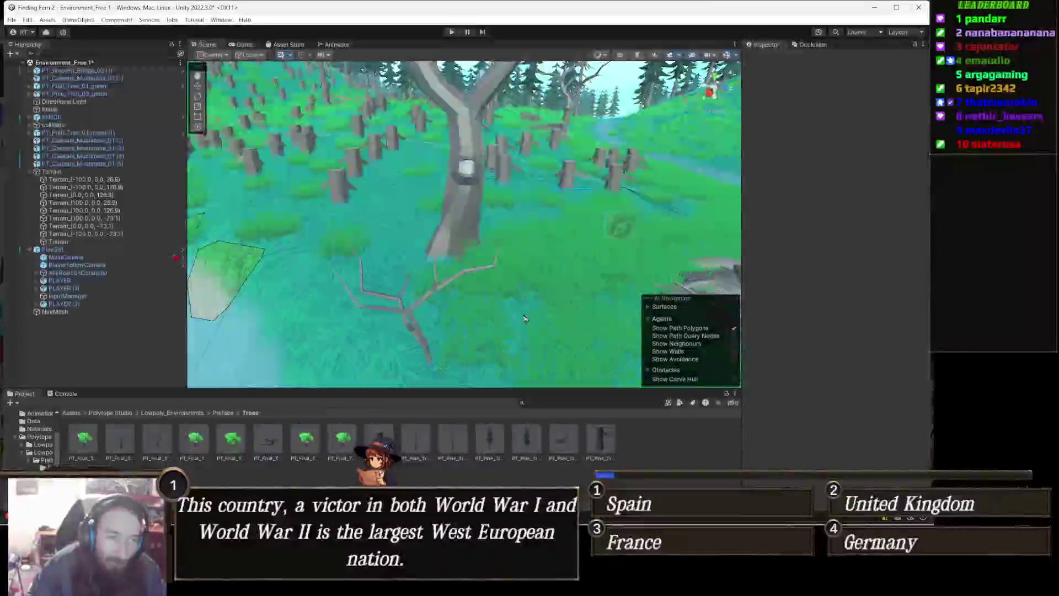
left_click_drag(524, 318, 524, 271)
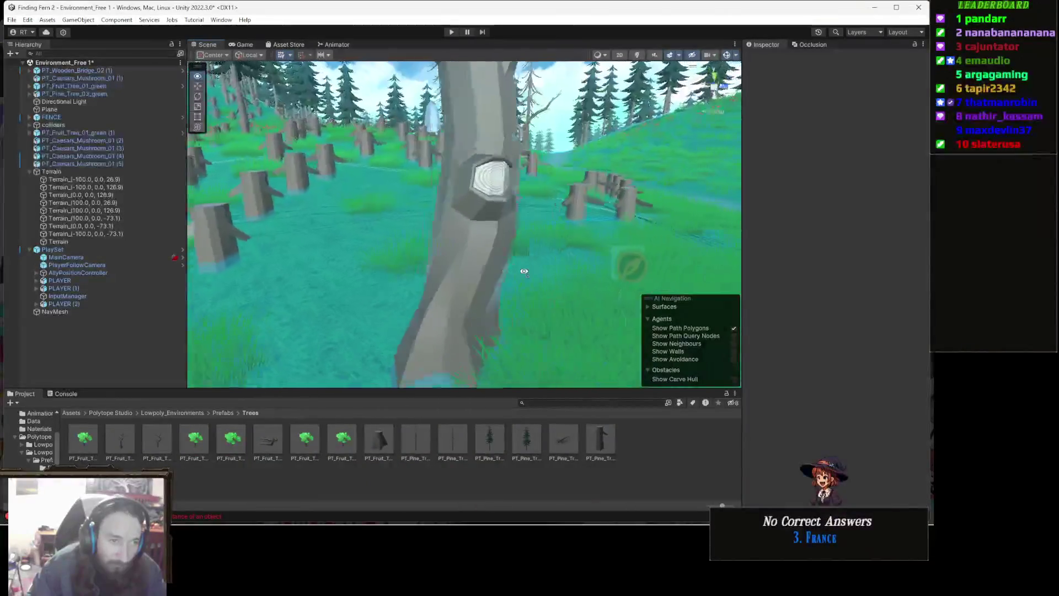
scroll(524, 271, "down", 5)
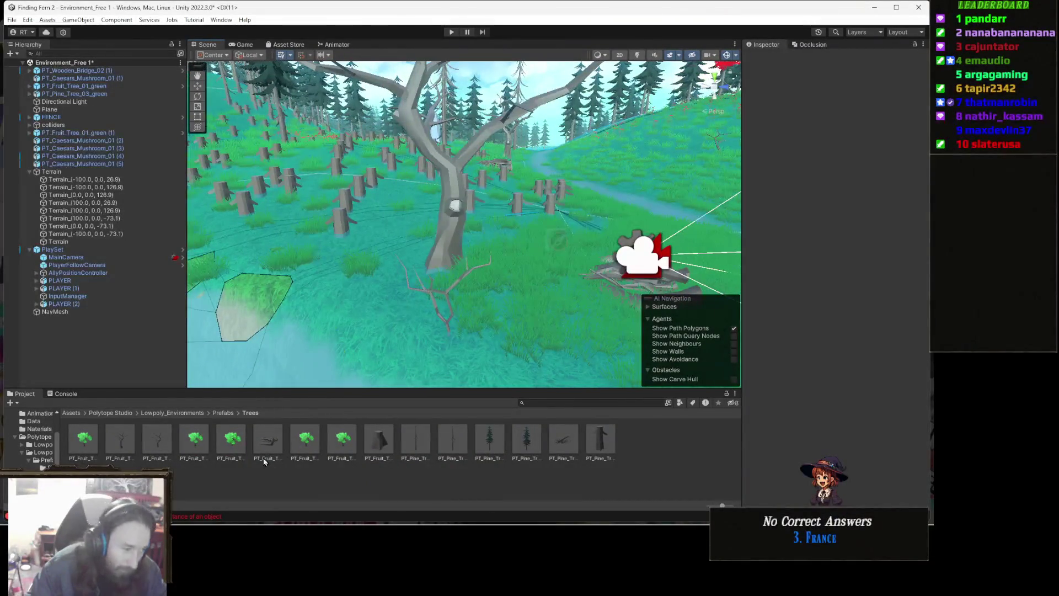
Open PT_Fruit_Tree_01_apples in Prefab Mode and select its LOD0 mesh's Mesh Collider
left_click(86, 441)
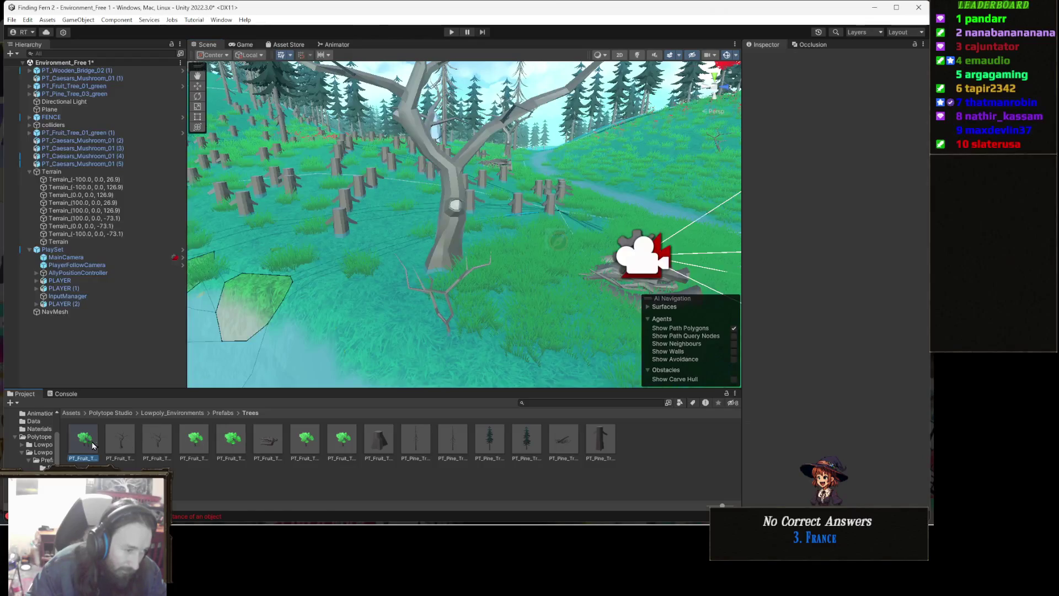
left_click(198, 447)
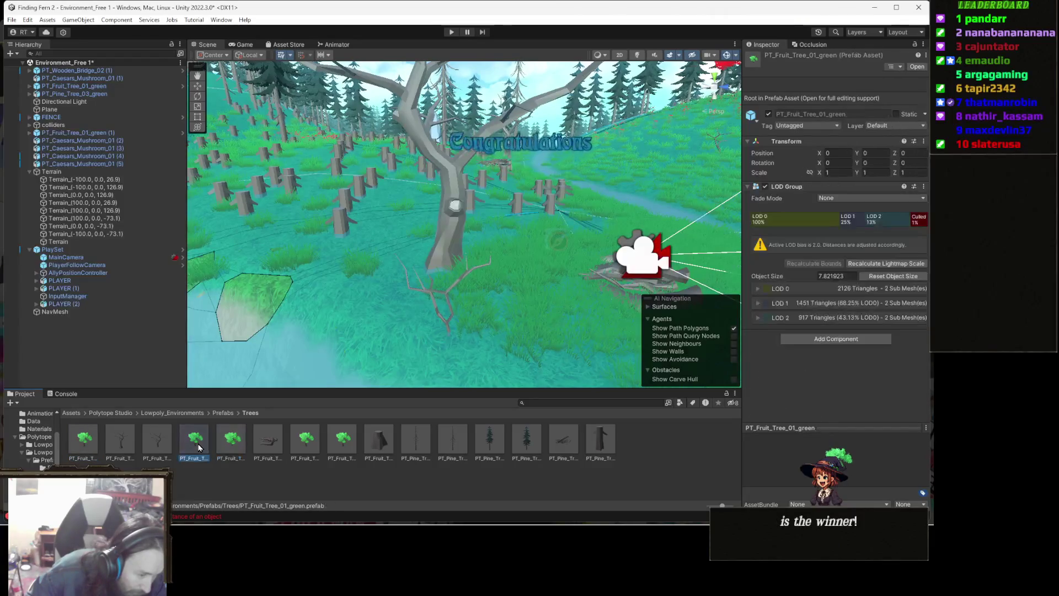
left_click(81, 444)
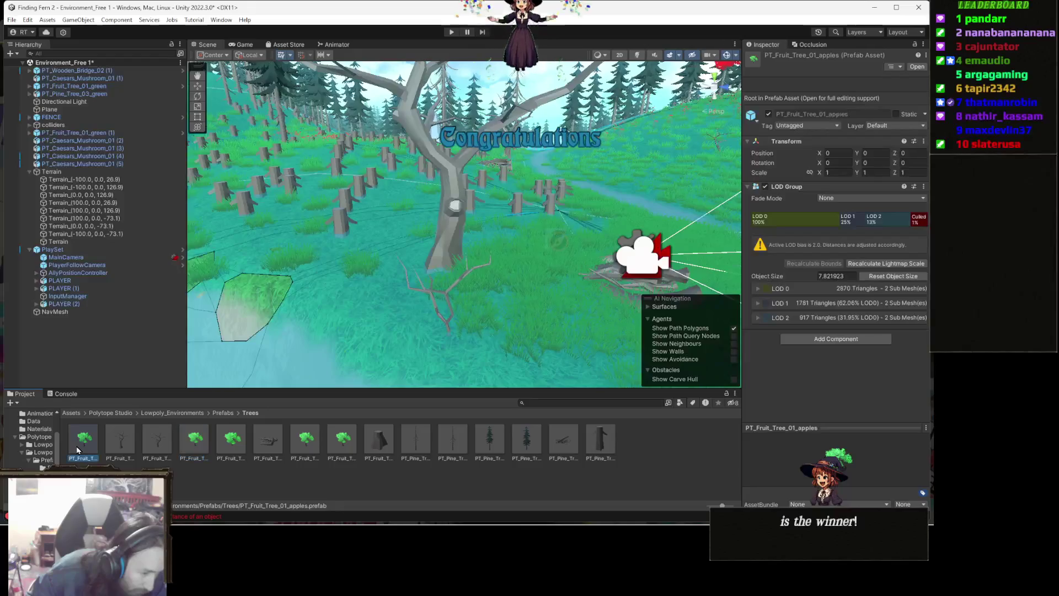
double_click(78, 448)
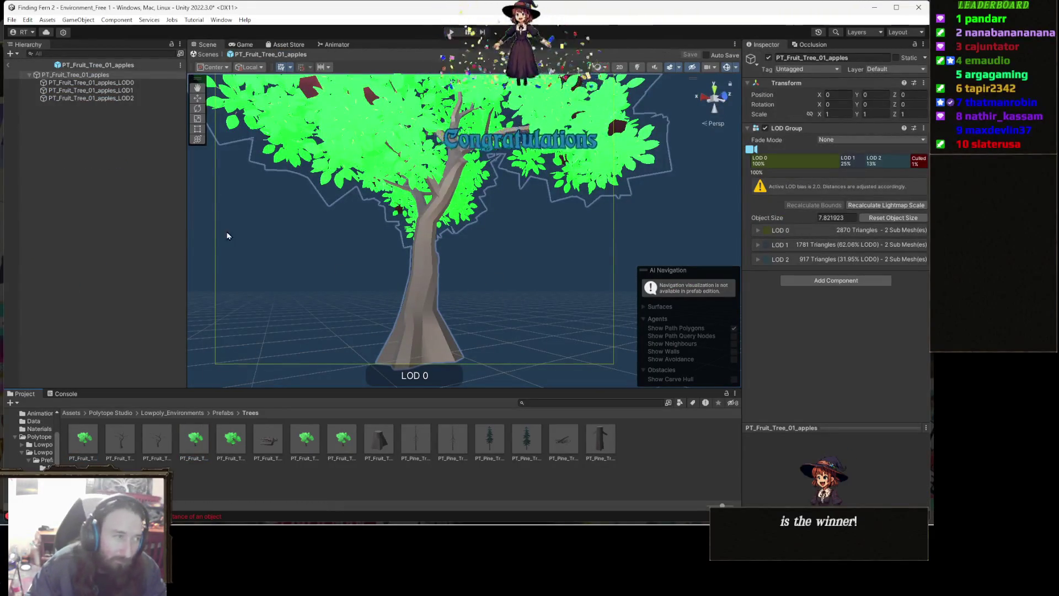
left_click(105, 82)
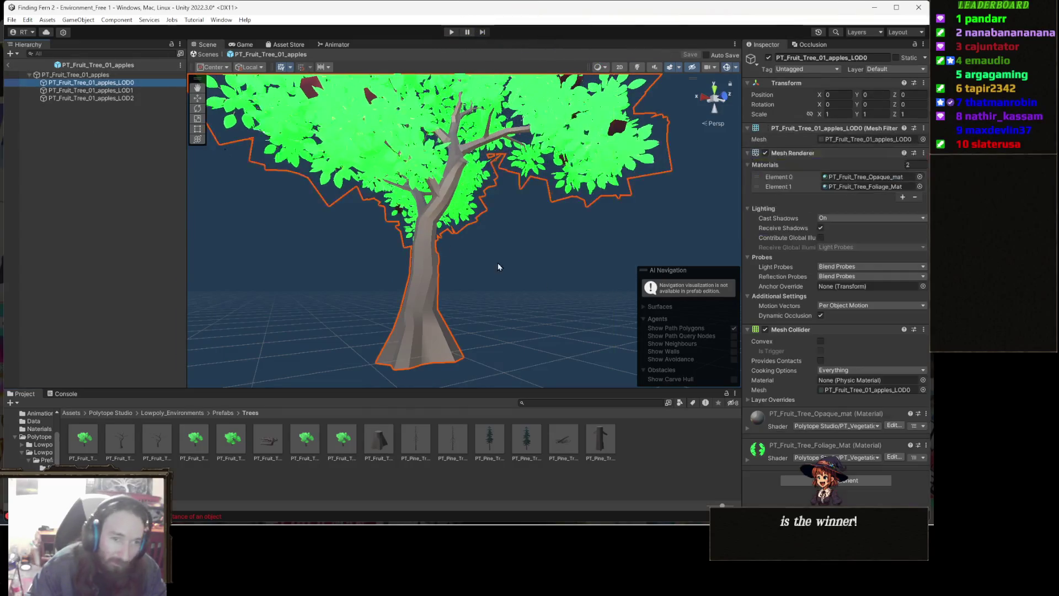
right_click(800, 333)
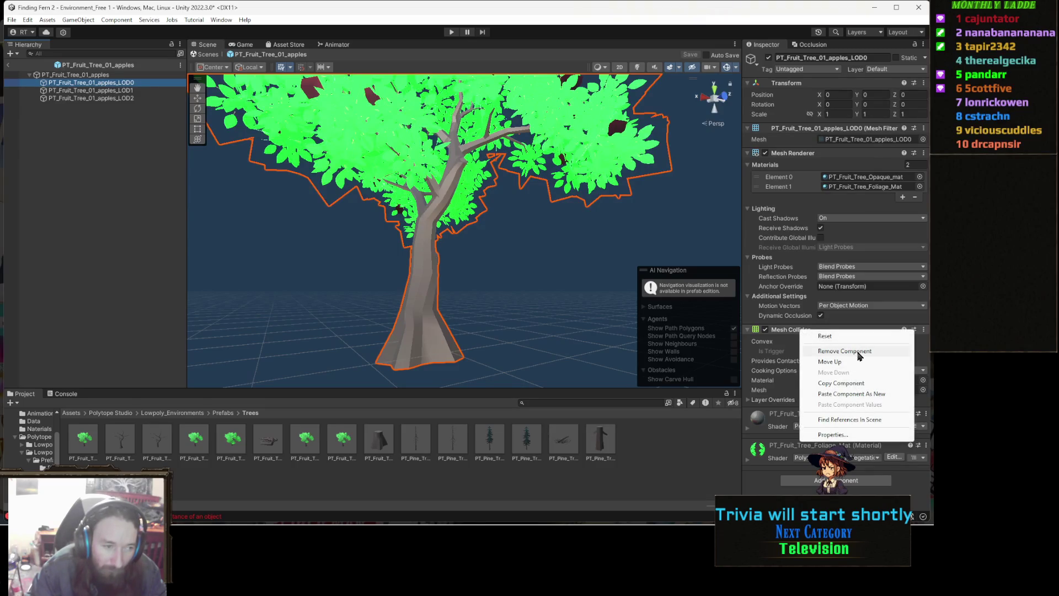
Choose Remove Component to delete the Mesh Collider from the apples LOD0 mesh
left_click(844, 350)
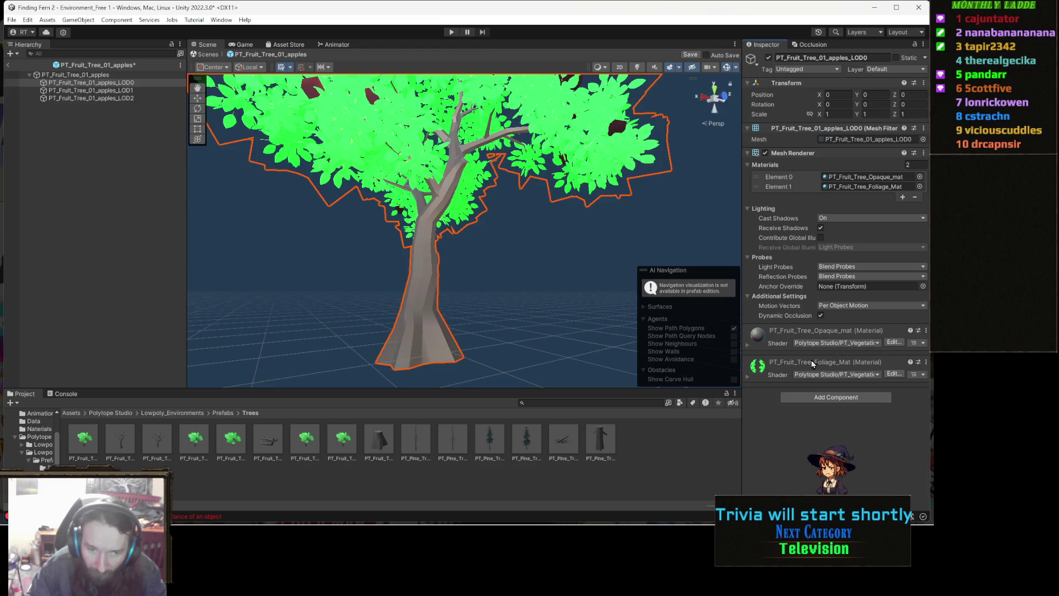
Add a Capsule Collider to the apples LOD0 and shrink its radius to 0.71
left_click(829, 397)
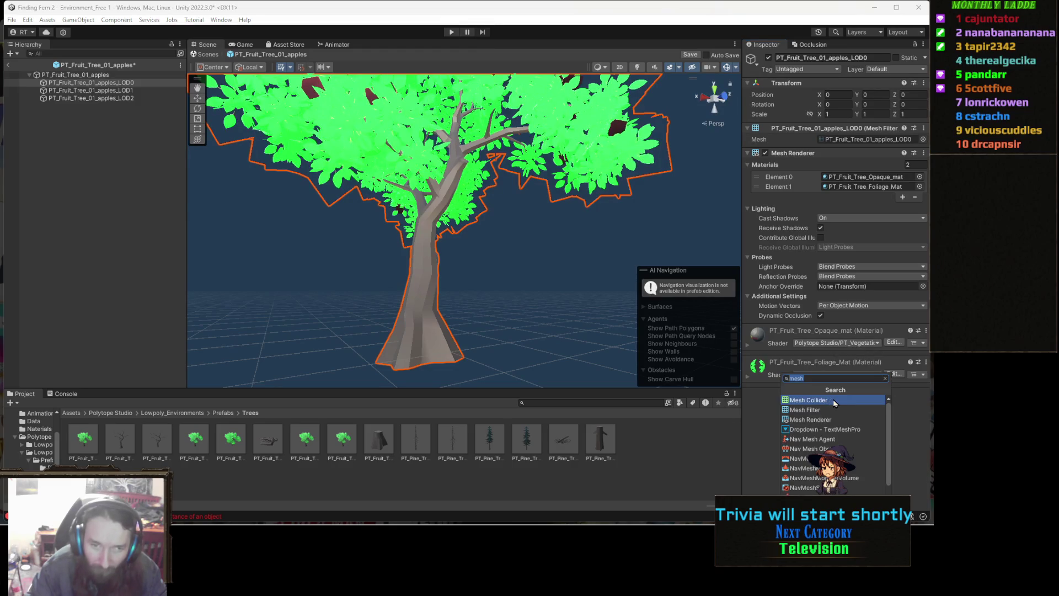
type("caps")
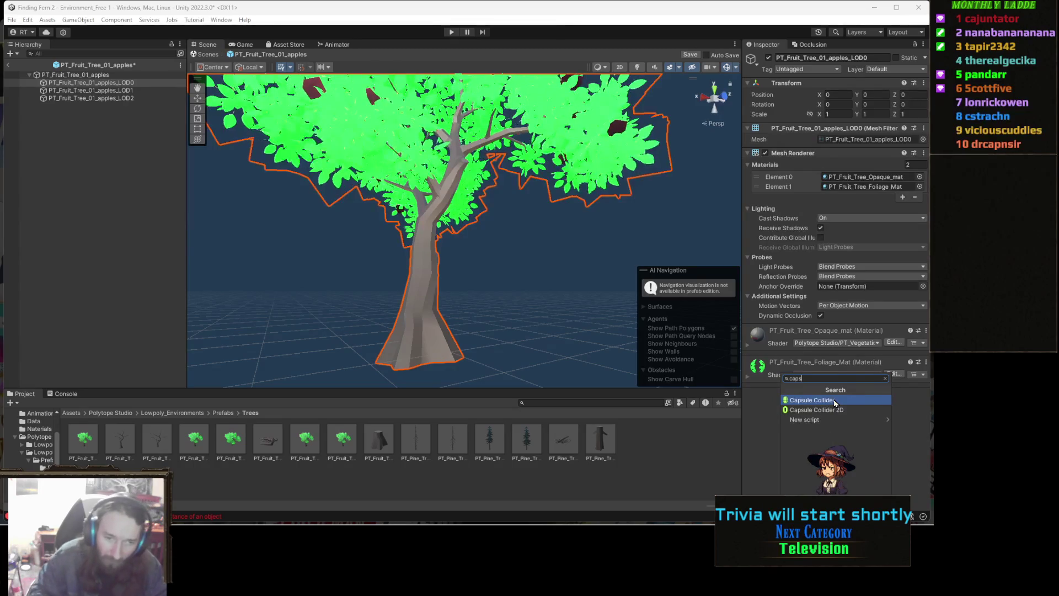
left_click(835, 401)
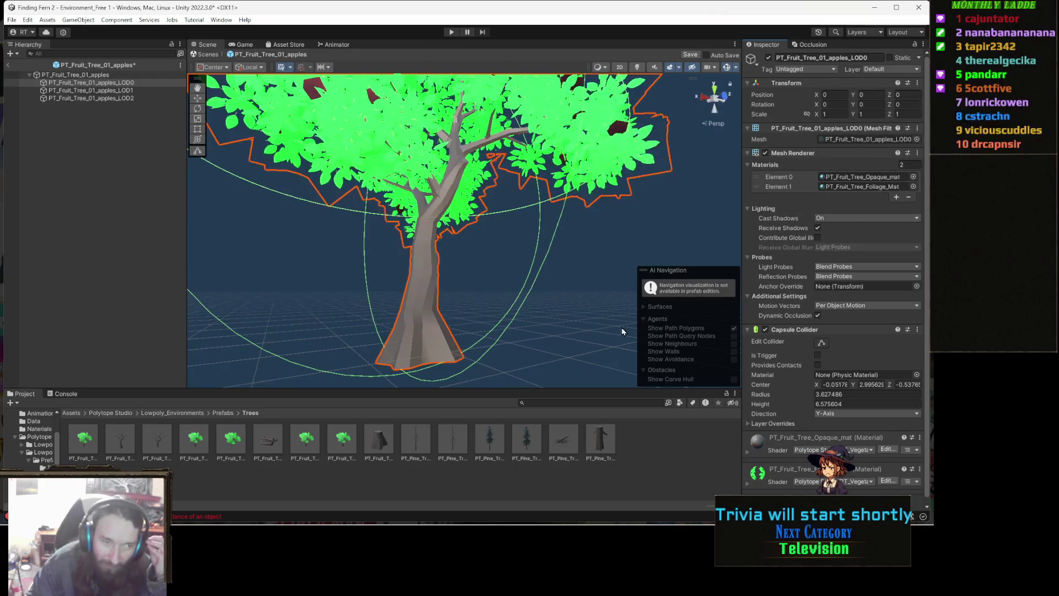
mouse_move(415, 298)
left_mouse_down()
mouse_move(423, 251)
mouse_move(389, 252)
left_mouse_up()
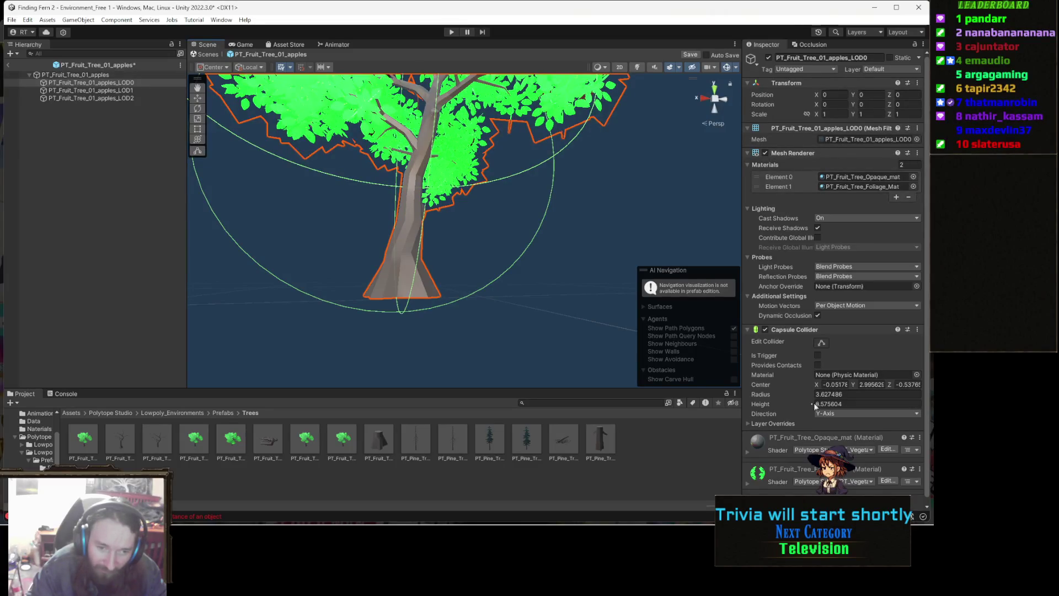
left_click_drag(810, 395, 766, 402)
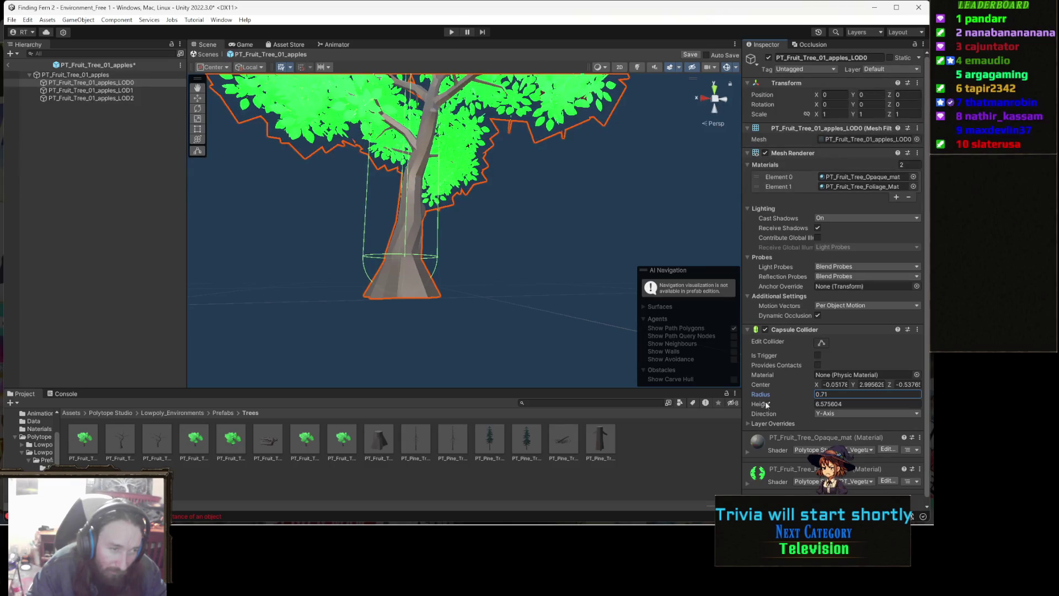
left_click_drag(437, 295, 472, 297)
scroll(472, 297, "down", 5)
scroll(474, 300, "up", 2)
scroll(474, 300, "up", 1)
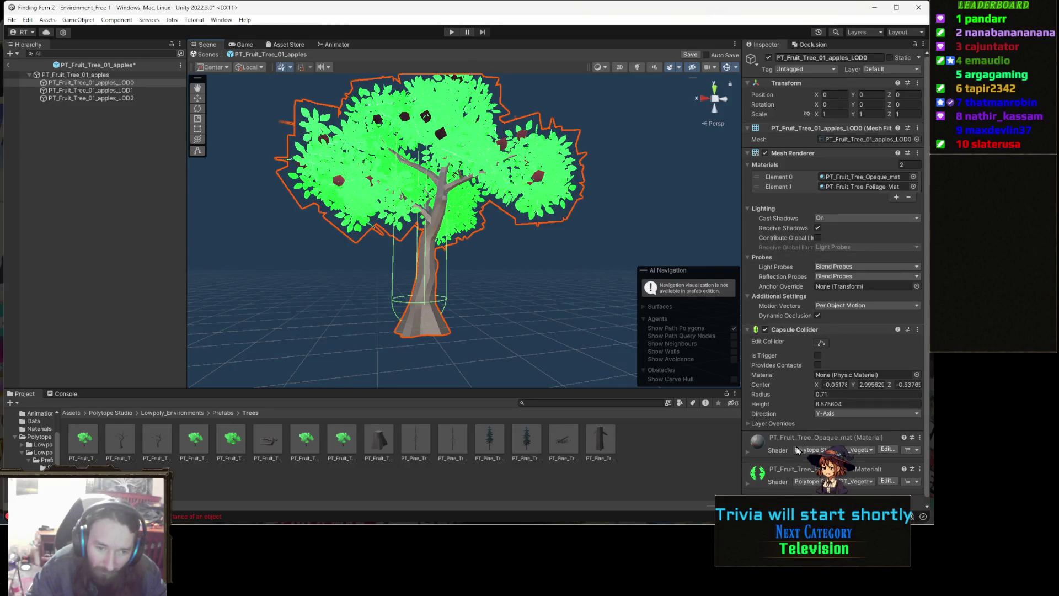
Open PT_Fruit_Tree_01_green for editing, discarding the apple tree changes
right_click(797, 330)
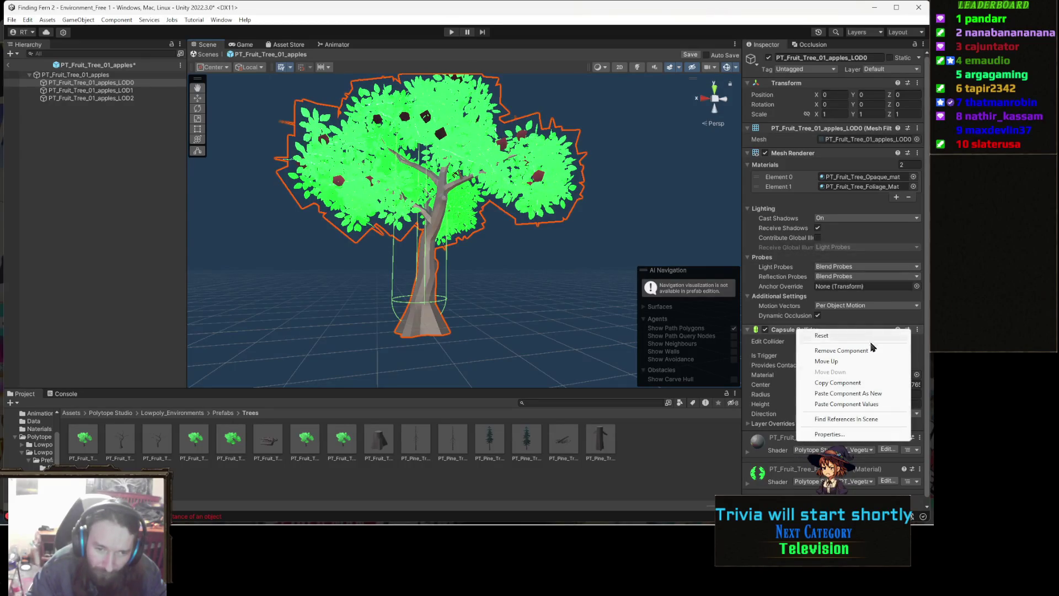
left_click(870, 384)
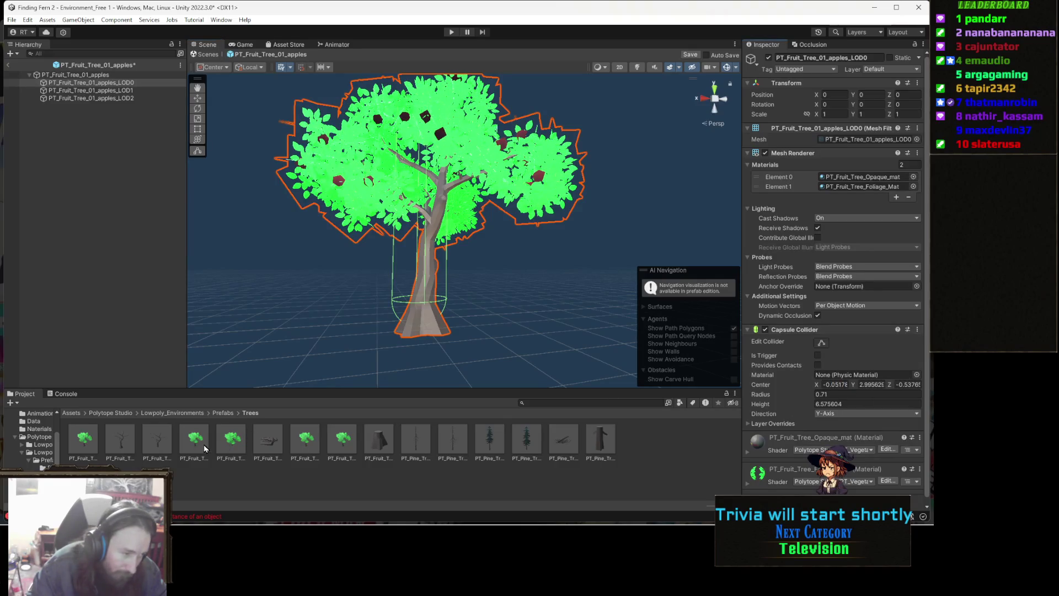
double_click(201, 444)
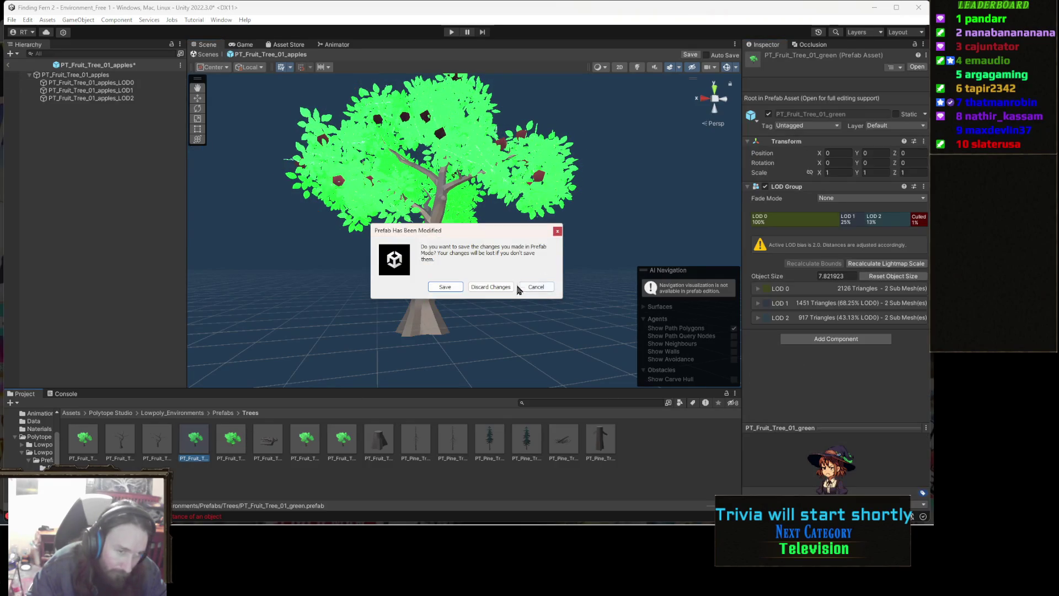
left_click(486, 287)
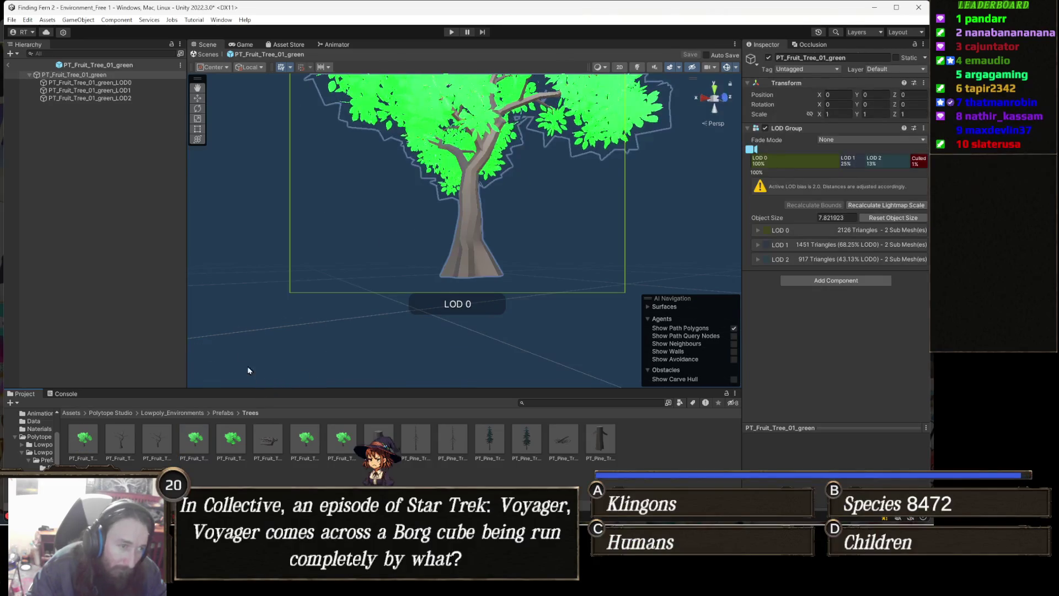
On the green tree's LOD0, swap the Mesh Collider for a Capsule Collider
left_click(139, 84)
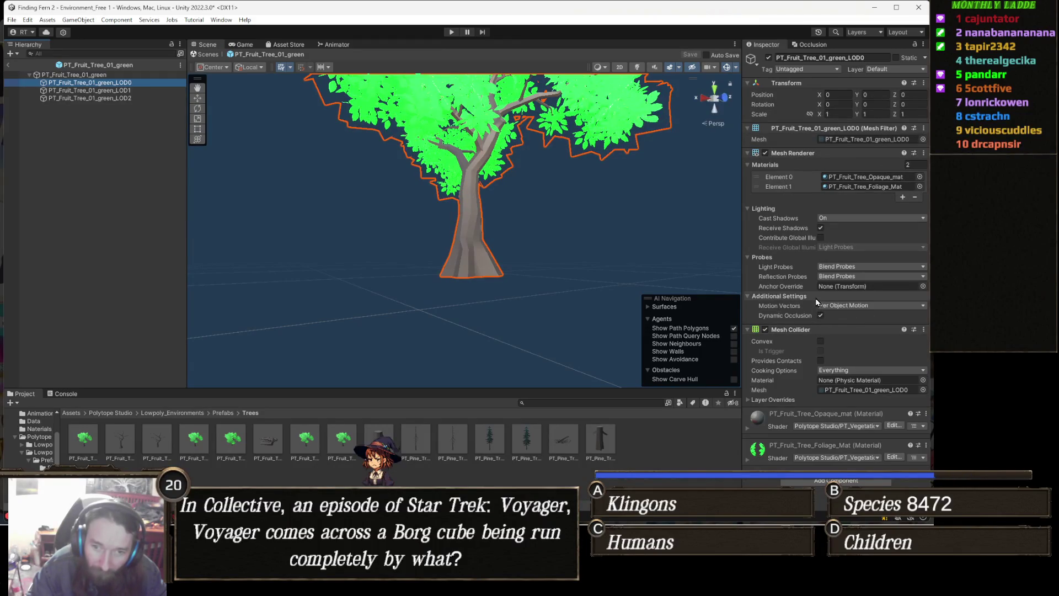
right_click(792, 330)
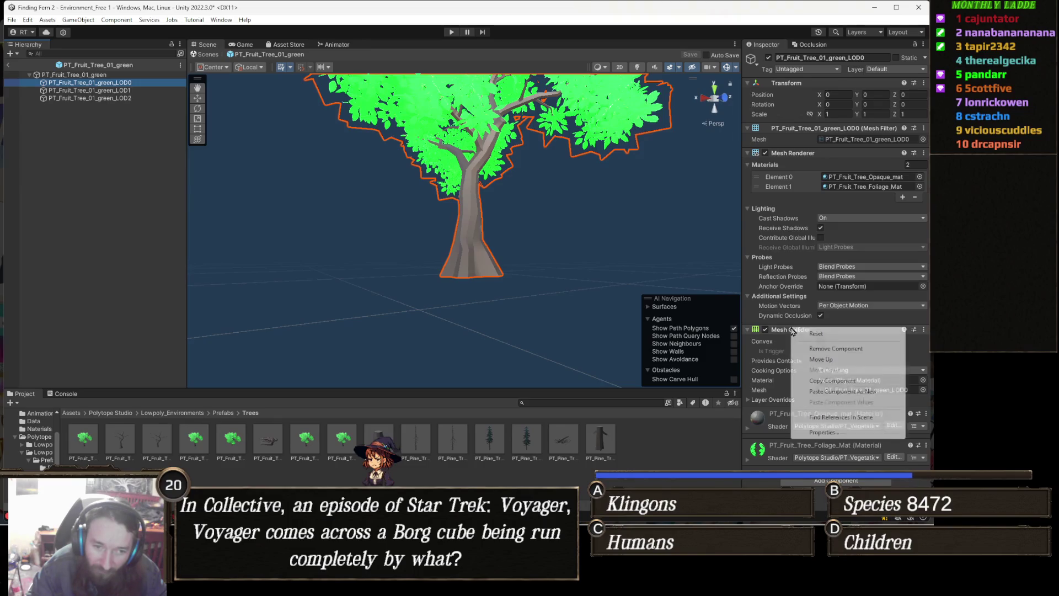
left_click(844, 349)
left_click(821, 397)
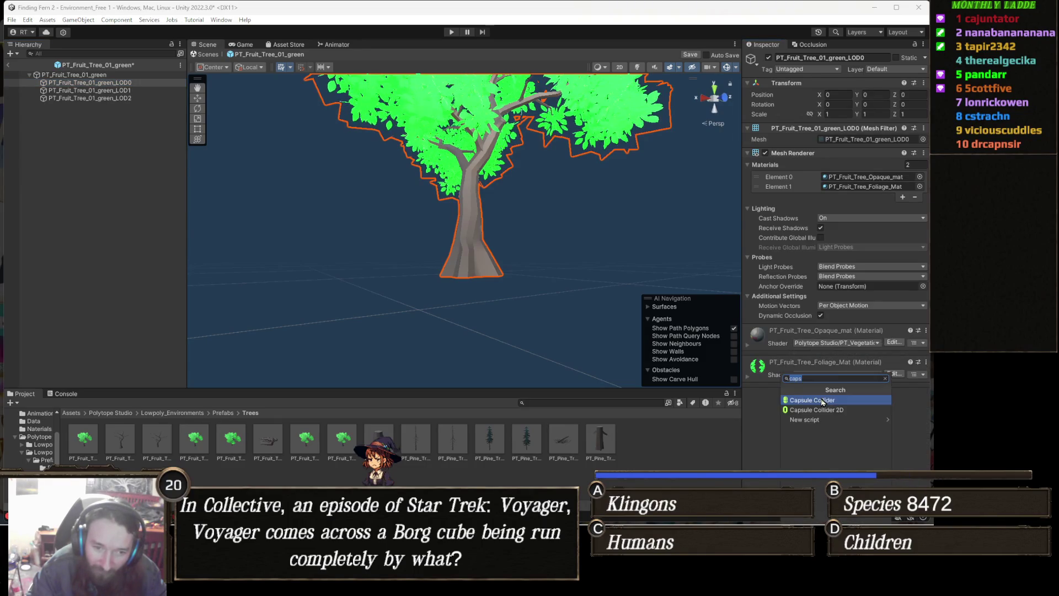
left_click(813, 401)
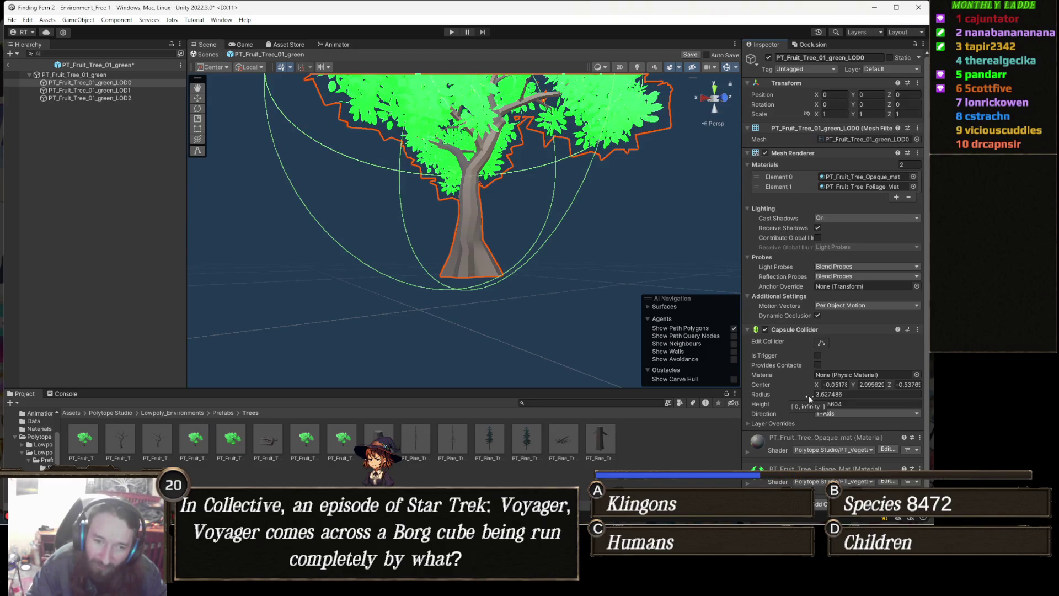
Set the capsule collider radius to 0.47 and zoom toward the trunk
left_click(809, 393)
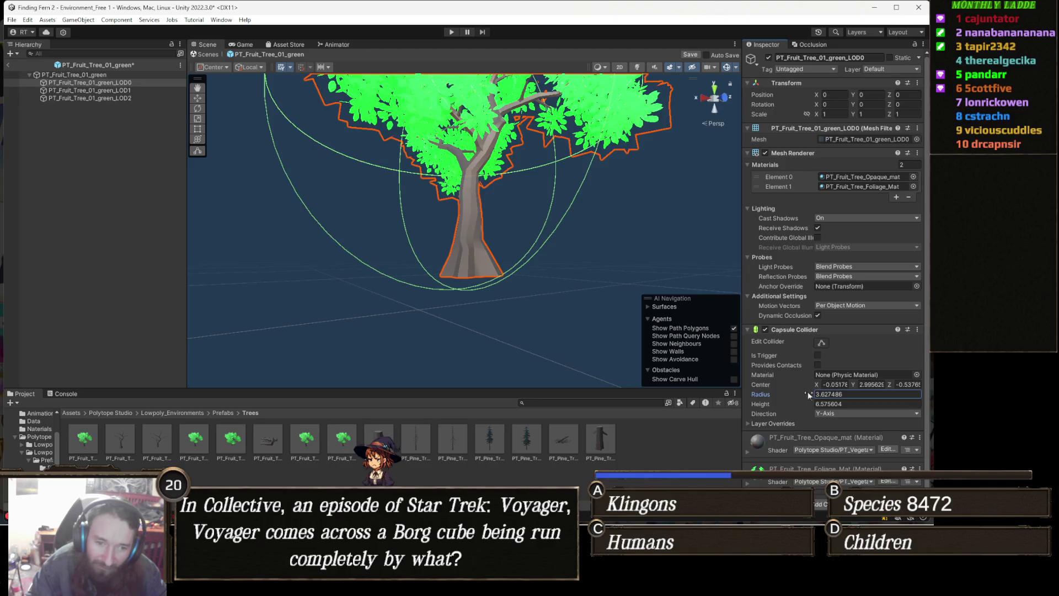
type("2.23")
left_click_drag(796, 391, 780, 388)
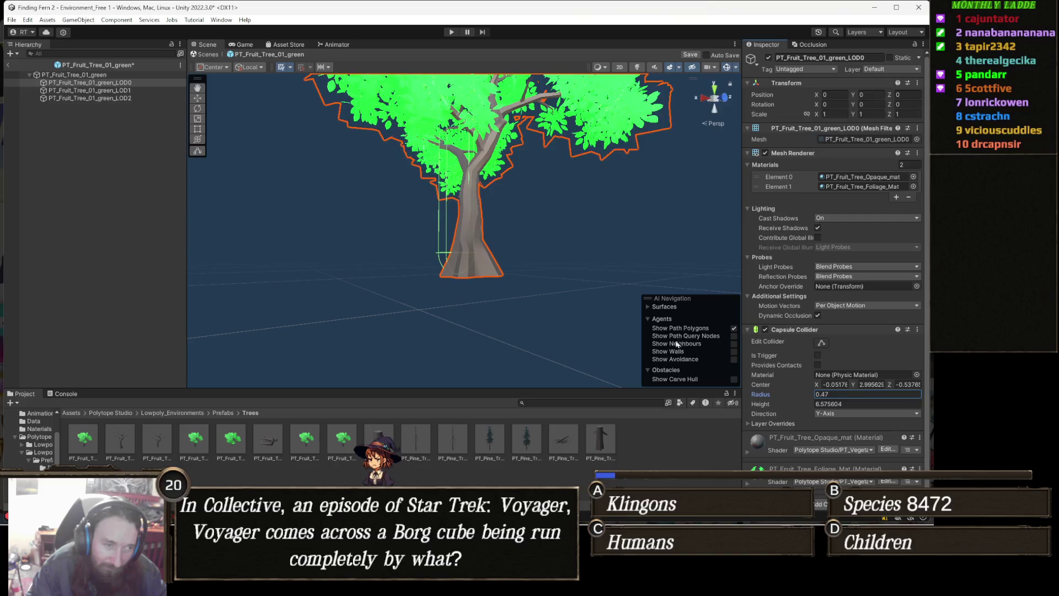
mouse_move(486, 309)
left_mouse_down()
mouse_move(465, 290)
mouse_move(631, 301)
mouse_move(637, 316)
mouse_move(616, 316)
mouse_move(679, 331)
left_mouse_up()
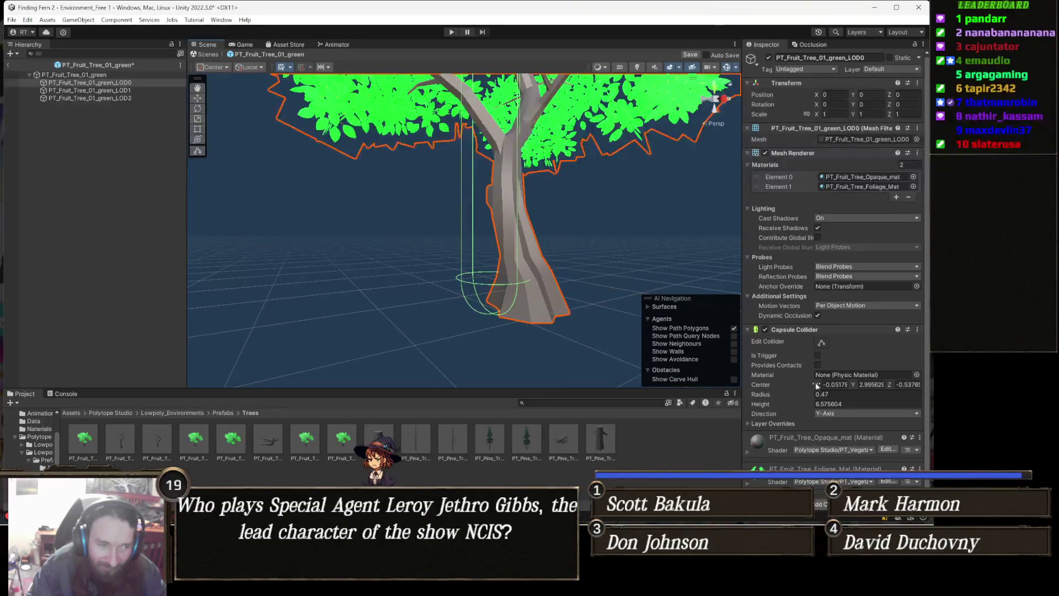
Offset the capsule collider centre to X 0.26 and Z -0.09, checking alignment from several angles
mouse_move(817, 385)
left_mouse_down()
mouse_move(833, 385)
mouse_move(789, 380)
left_mouse_up()
left_click_drag(529, 270, 353, 283)
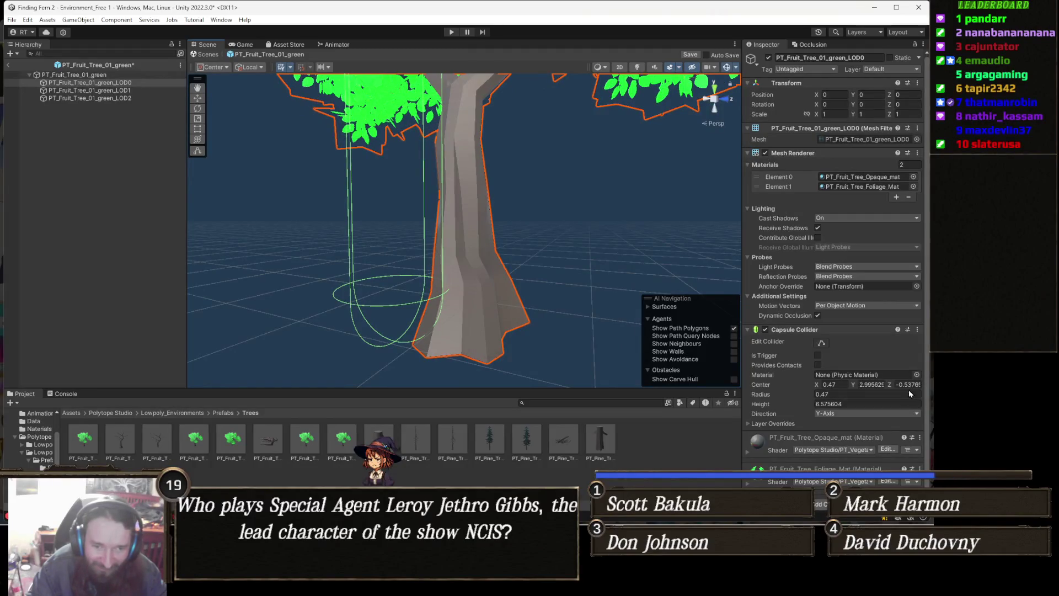
left_click_drag(892, 382, 904, 385)
left_click_drag(461, 236, 612, 255)
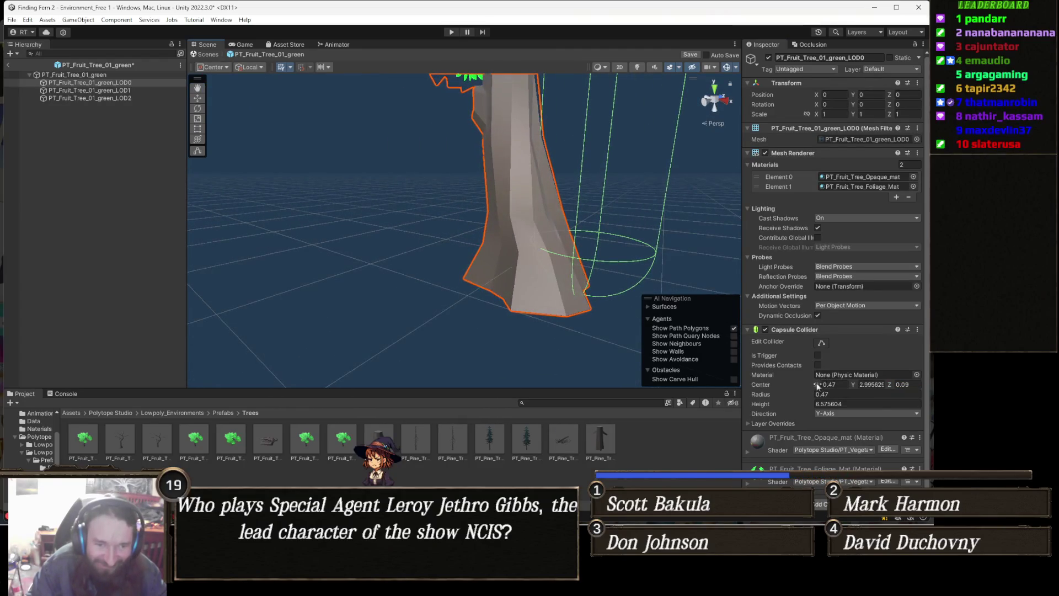
left_click_drag(814, 386, 805, 386)
mouse_move(496, 232)
left_mouse_down()
mouse_move(456, 228)
mouse_move(488, 243)
left_mouse_up()
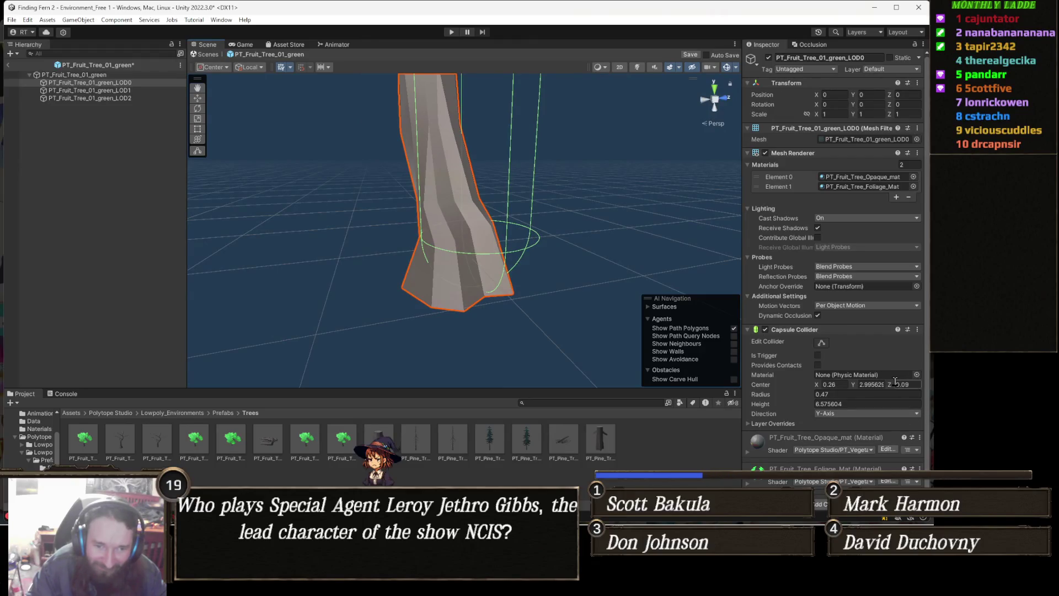
left_click_drag(885, 384, 883, 385)
mouse_move(540, 248)
left_mouse_down()
mouse_move(624, 265)
mouse_move(615, 274)
mouse_move(474, 236)
mouse_move(476, 257)
left_mouse_up()
scroll(508, 225, "down", 3)
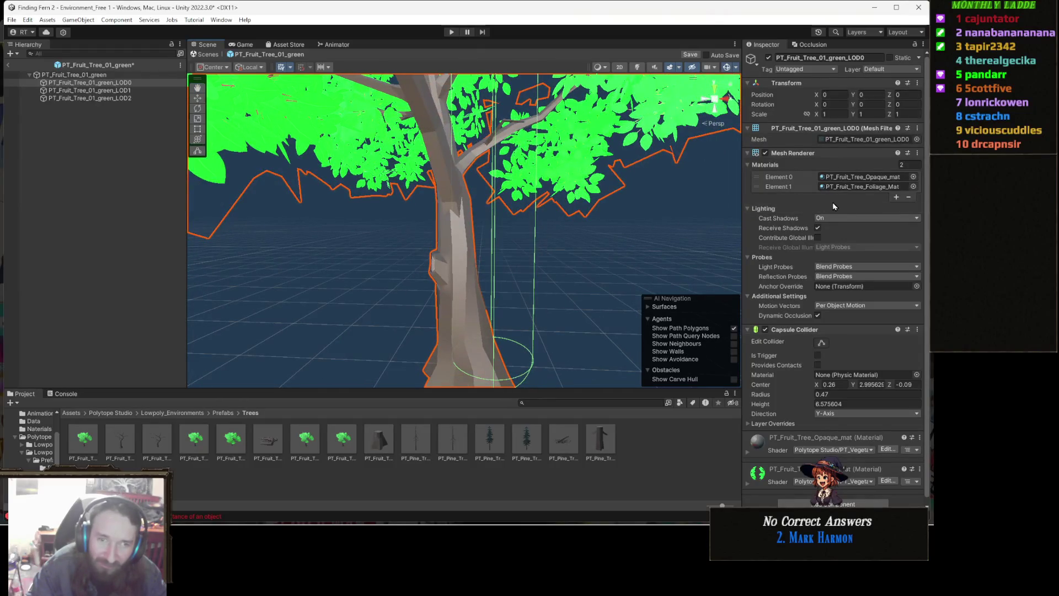
Turn on Edit Collider and zoom down to a low view of the trunk base
left_click(822, 343)
scroll(551, 259, "up", 5)
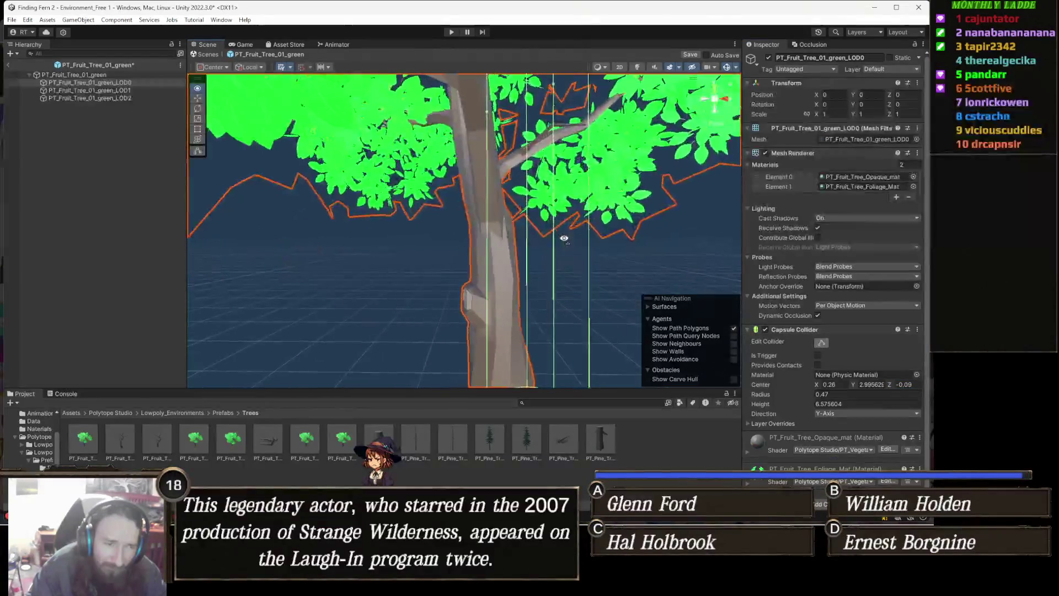
scroll(568, 181, "up", 3)
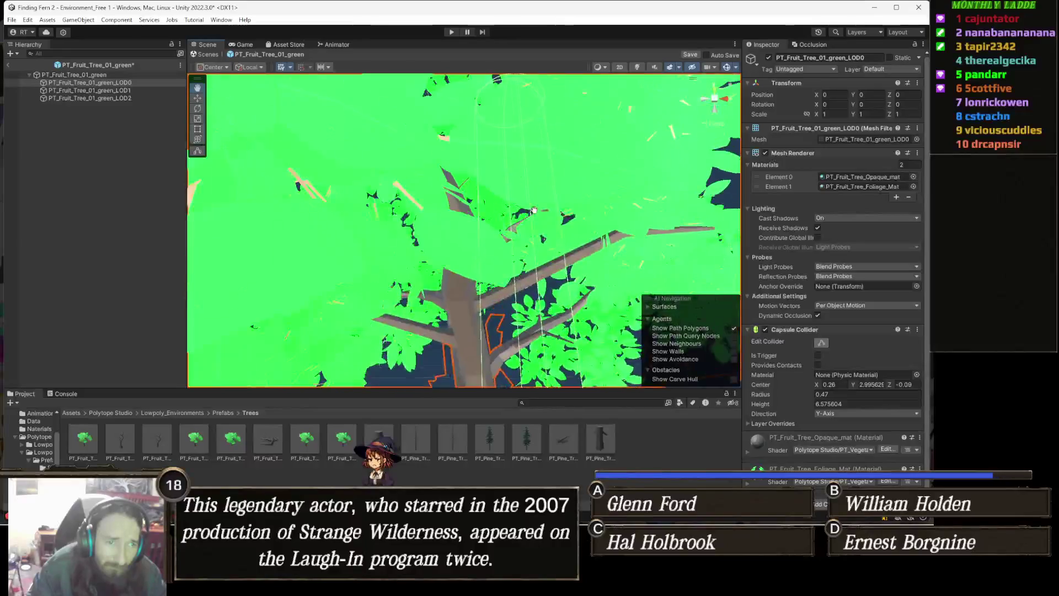
scroll(530, 174, "down", 3)
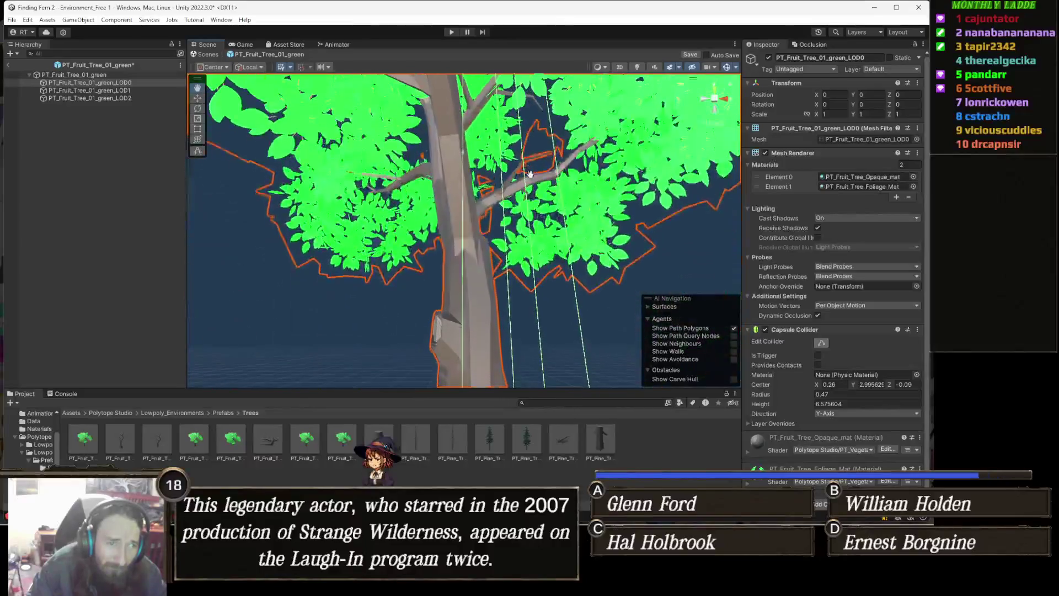
scroll(529, 174, "down", 5)
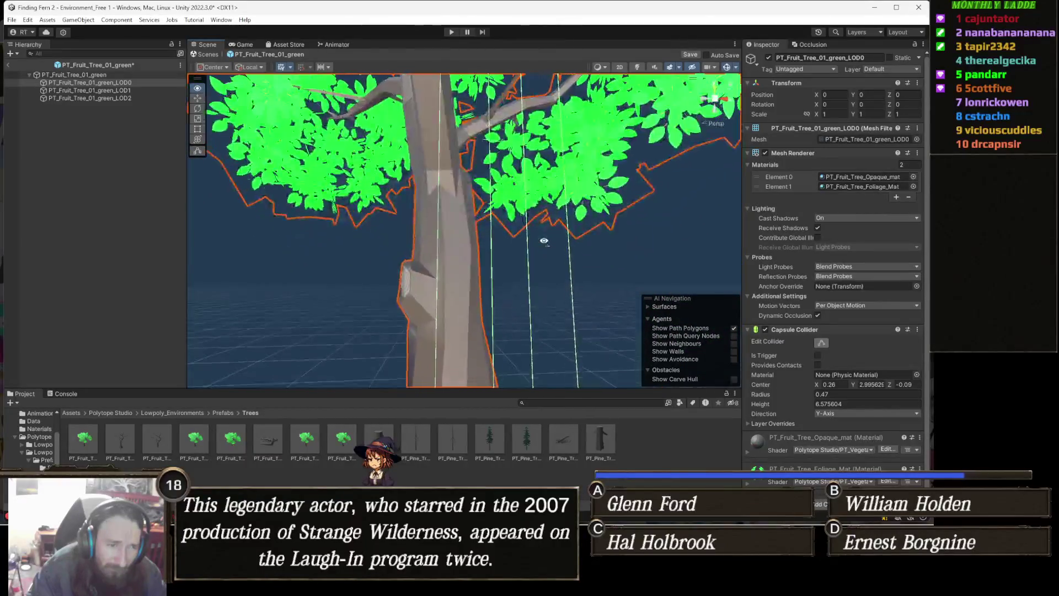
scroll(534, 210, "up", 2)
scroll(524, 227, "down", 4)
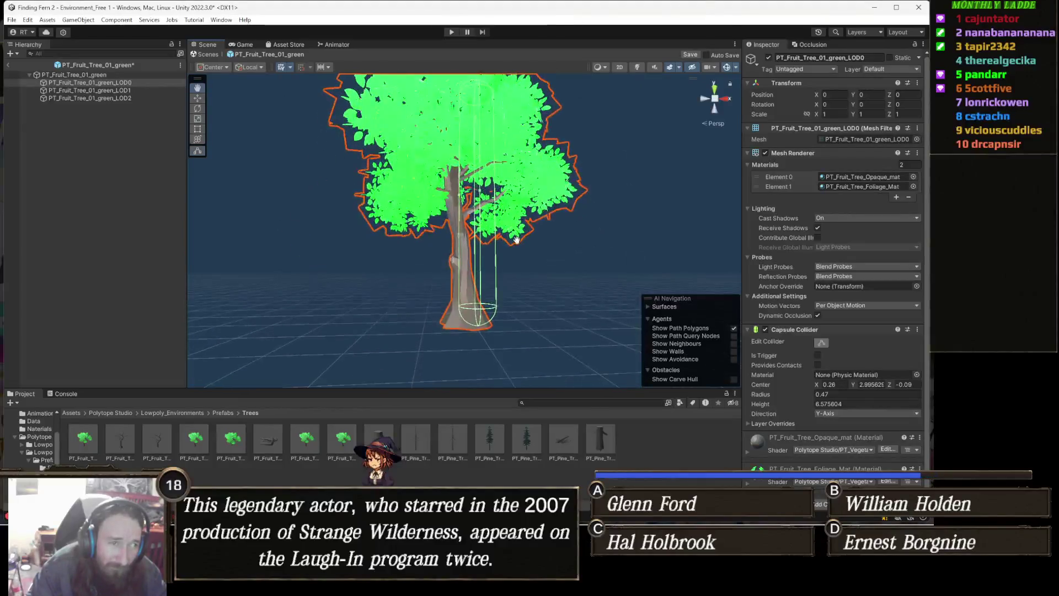
scroll(518, 238, "up", 5)
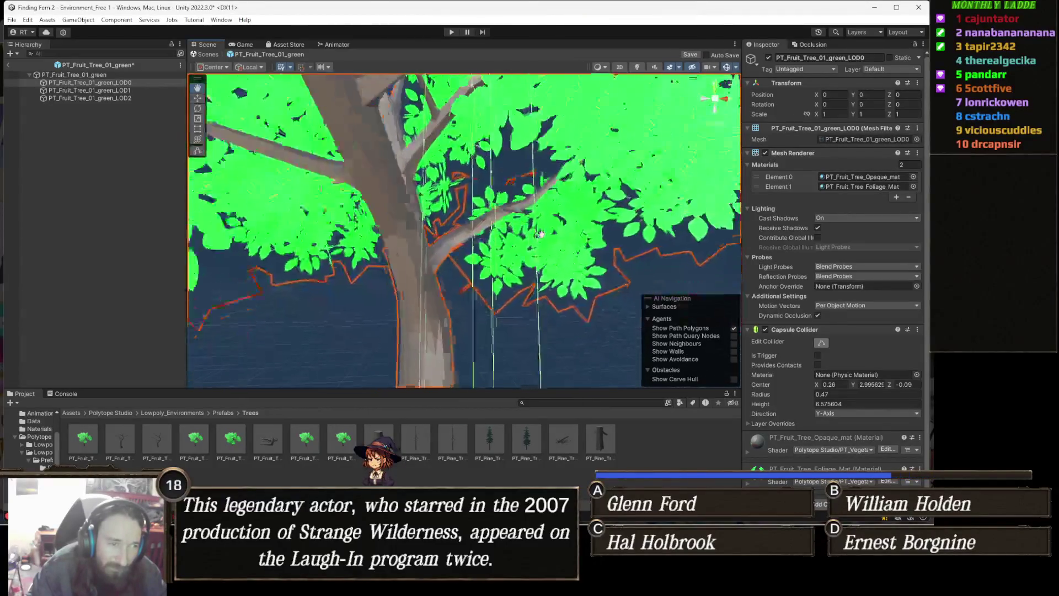
scroll(535, 236, "down", 3)
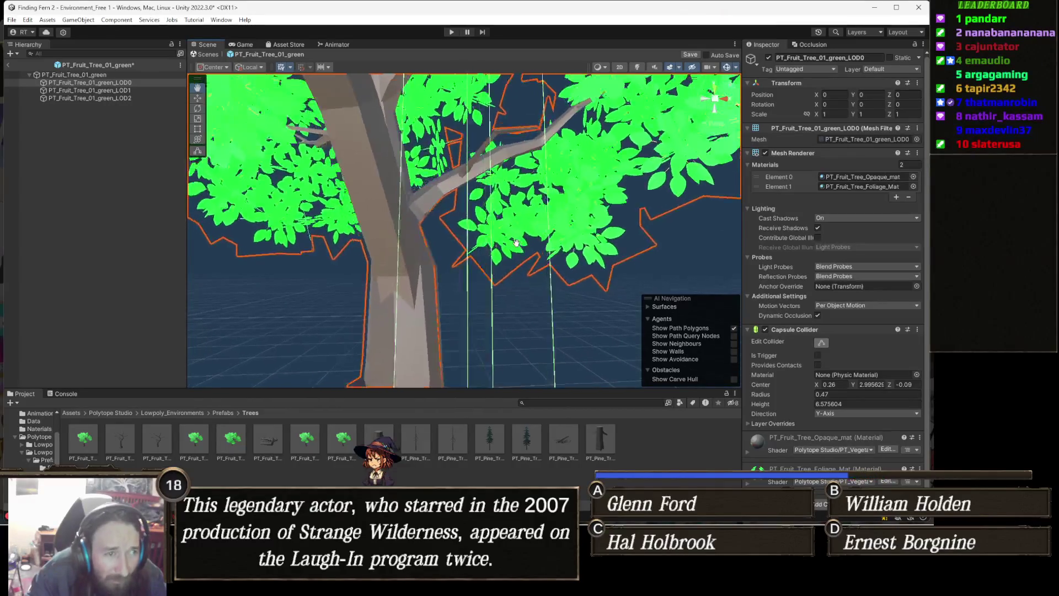
scroll(517, 248, "up", 3)
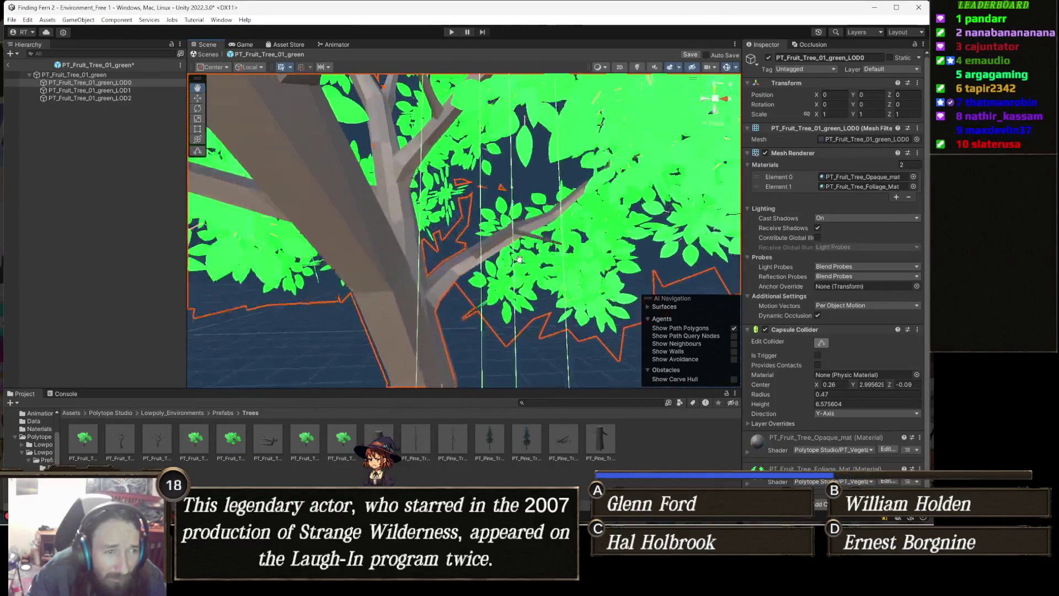
mouse_move(519, 260)
left_mouse_down()
mouse_move(522, 190)
mouse_move(550, 238)
mouse_move(569, 232)
mouse_move(560, 245)
left_mouse_up()
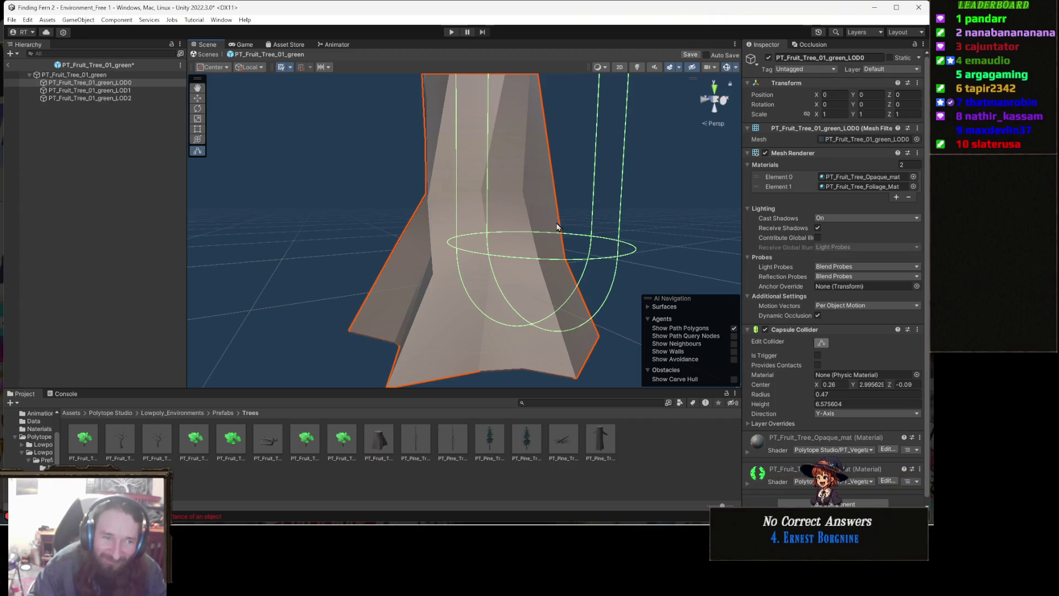
Move the capsule collider's Center X to -0.03 so it sits on the trunk
key("Right")
key("Down")
key("Left")
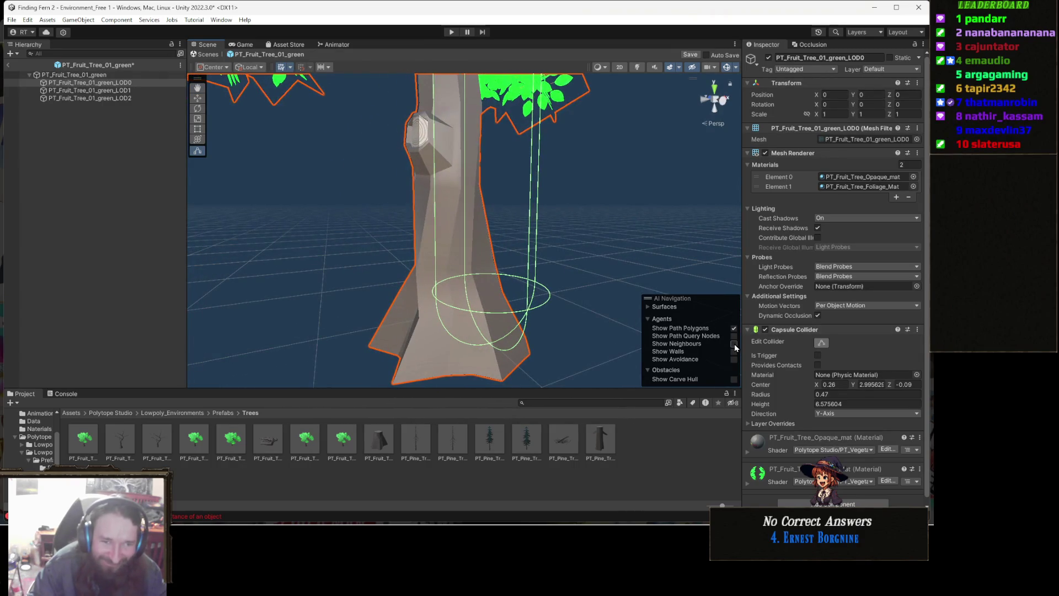
scroll(837, 356, "down", 1)
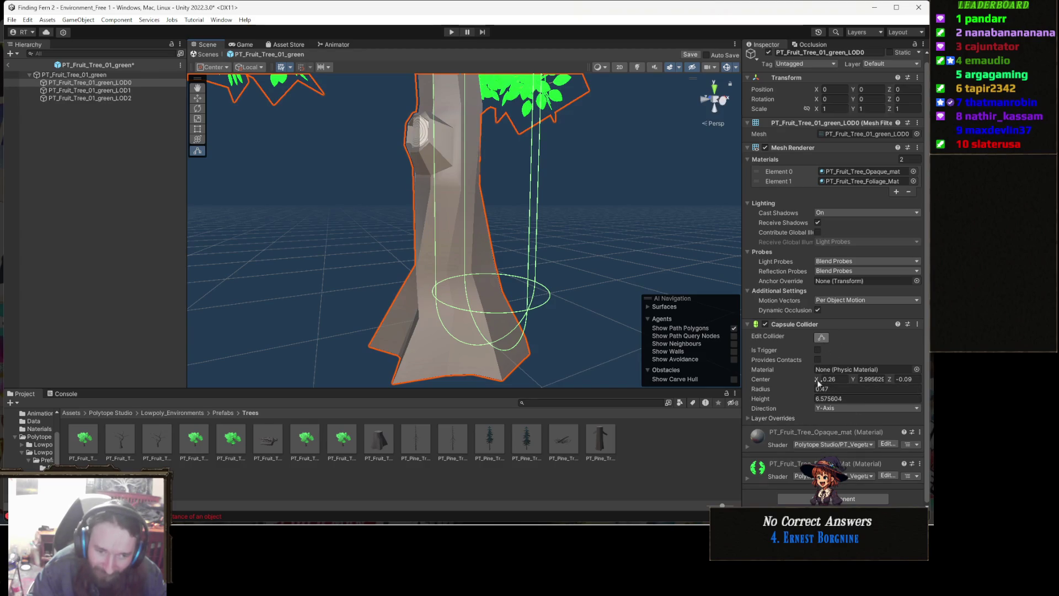
left_click_drag(816, 383, 810, 384)
mouse_move(430, 265)
left_mouse_down()
mouse_move(289, 289)
mouse_move(390, 359)
mouse_move(643, 348)
mouse_move(645, 336)
mouse_move(616, 275)
mouse_move(497, 306)
left_mouse_up()
scroll(789, 160, "up", 1)
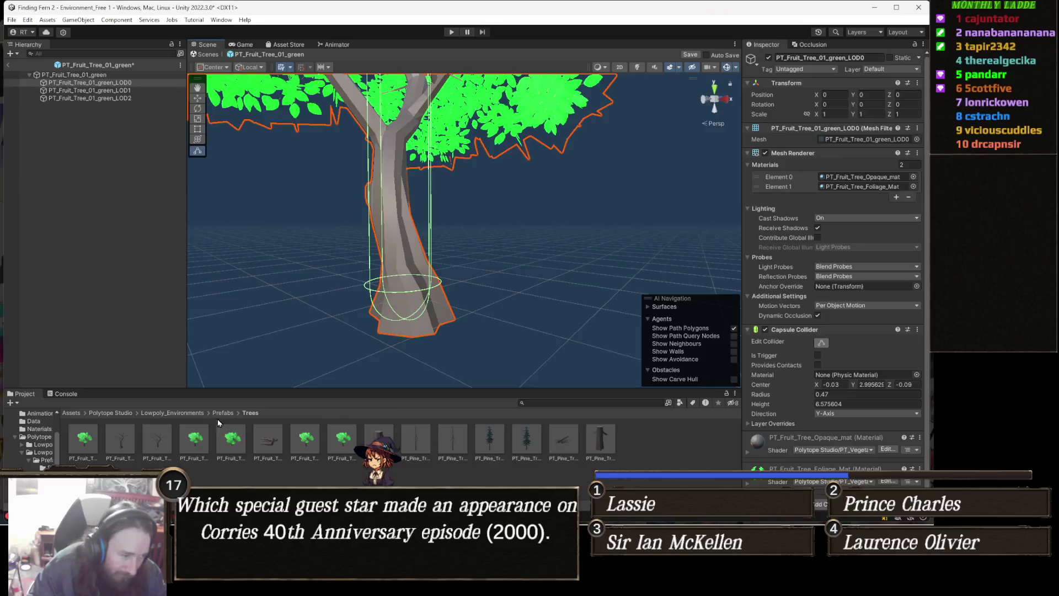
Open PT_Fruit_Tree_01_green_cut, answer the Prefab Has Been Modified prompt, and zoom in
double_click(234, 449)
left_click(445, 287)
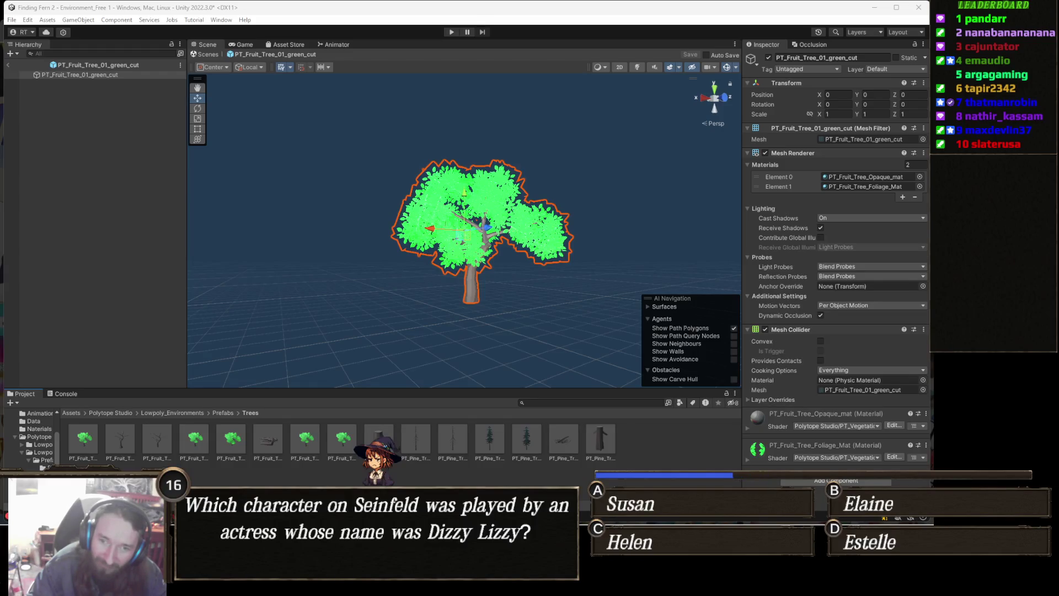
scroll(426, 322, "up", 8)
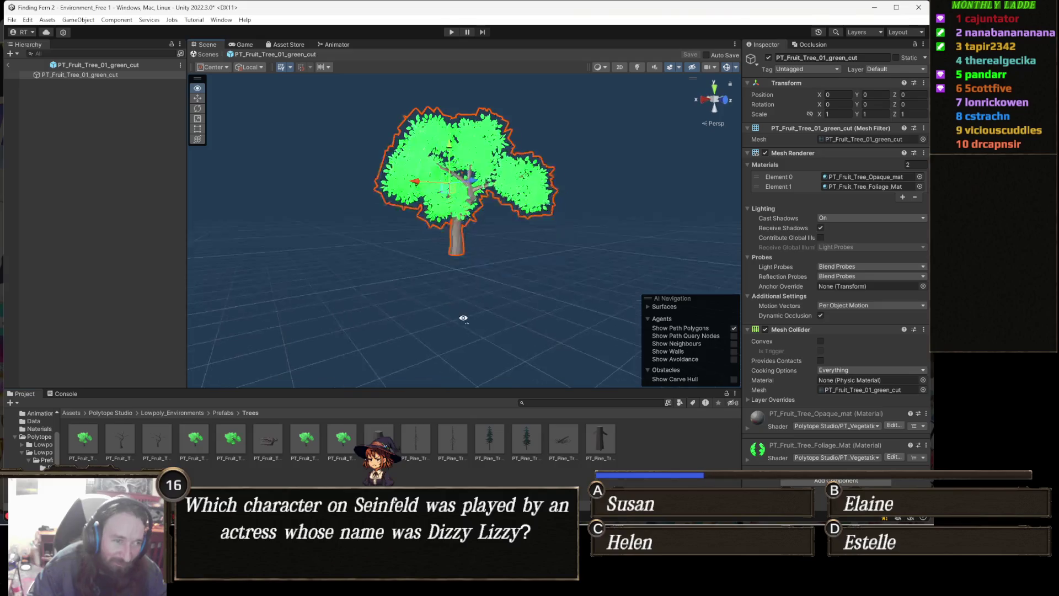
scroll(472, 281, "up", 5)
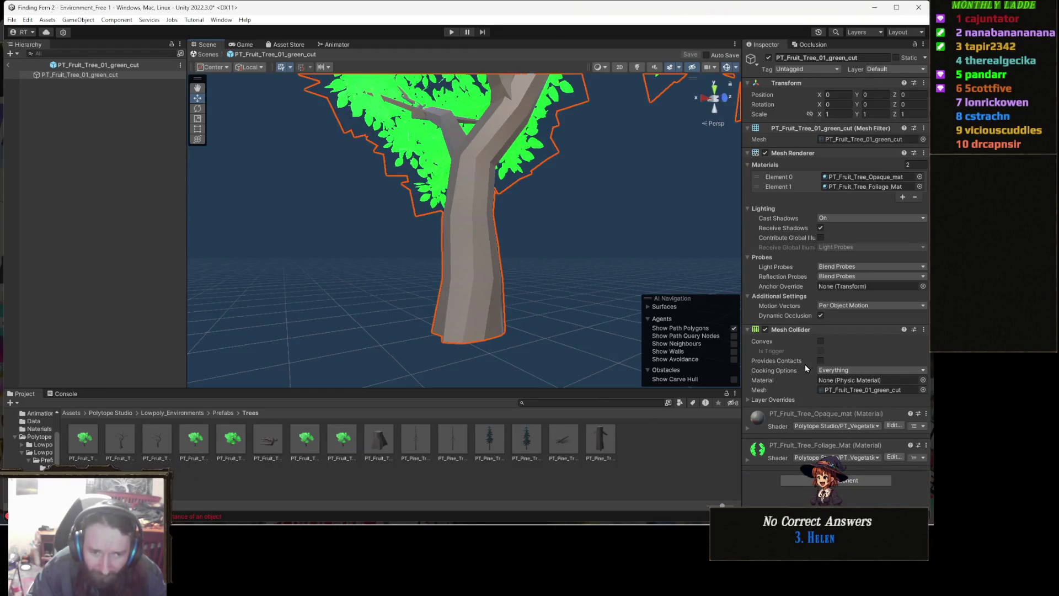
Remove the Mesh Collider from the PT_Fruit_Tree_01_green_cut tree
right_click(808, 330)
left_click(854, 349)
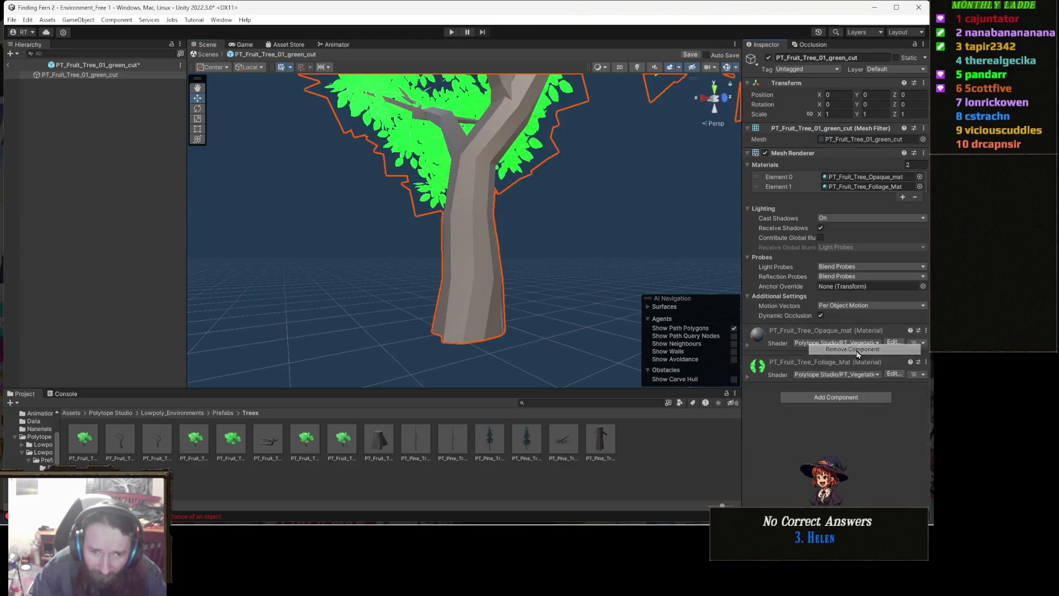
left_click(847, 401)
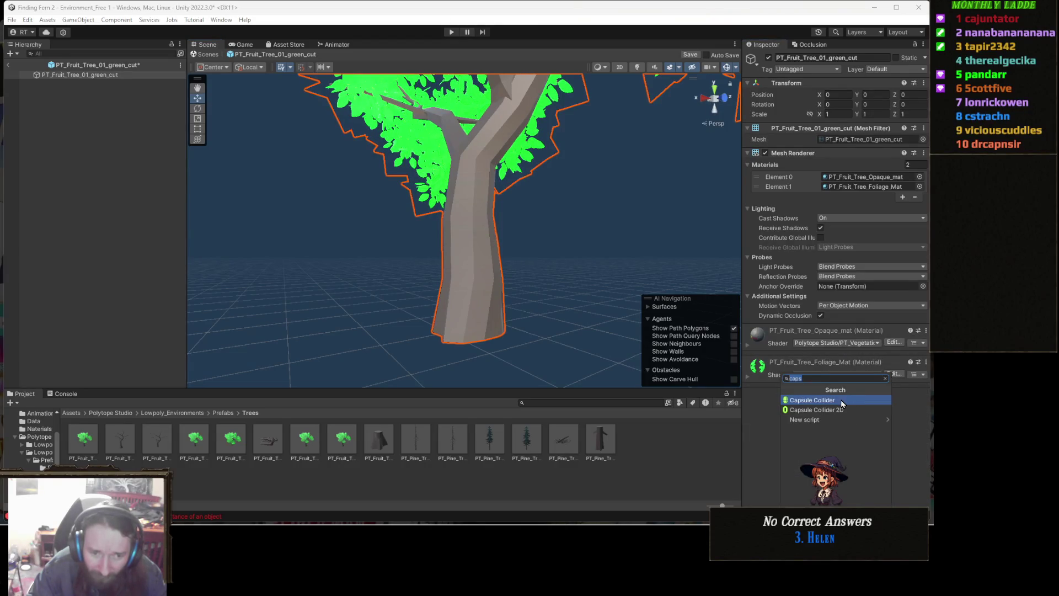
left_click(704, 456)
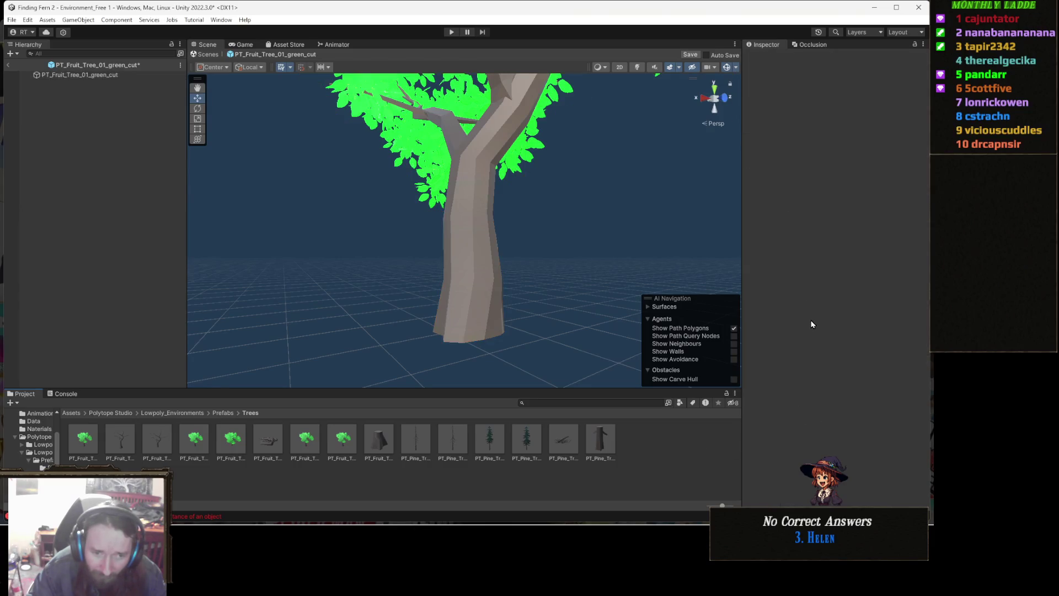
Paste the copied Capsule Collider (radius 0.71, height 6.575604) onto the tree
left_click(456, 197)
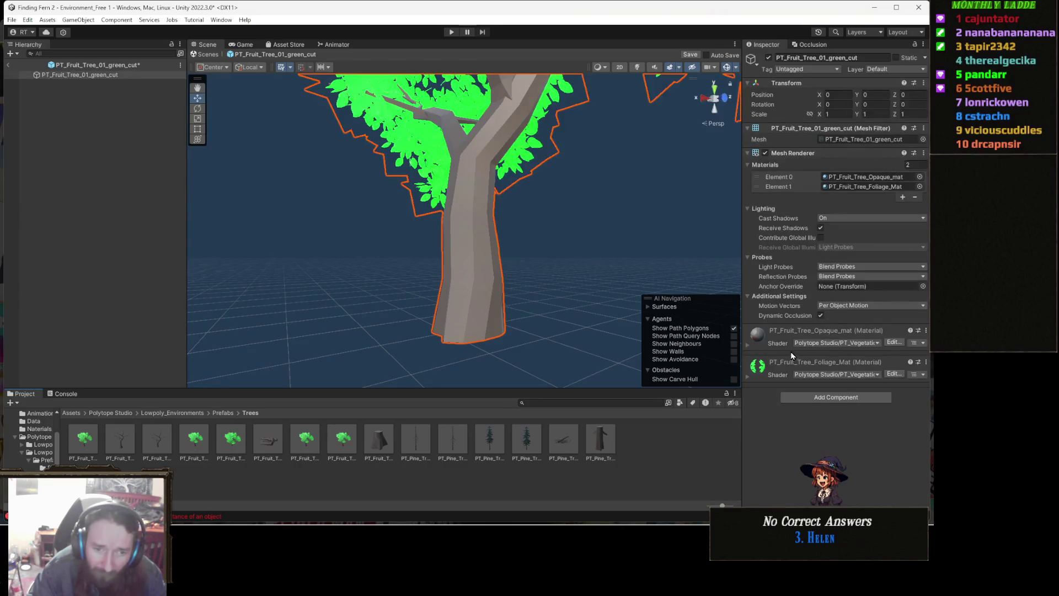
right_click(789, 152)
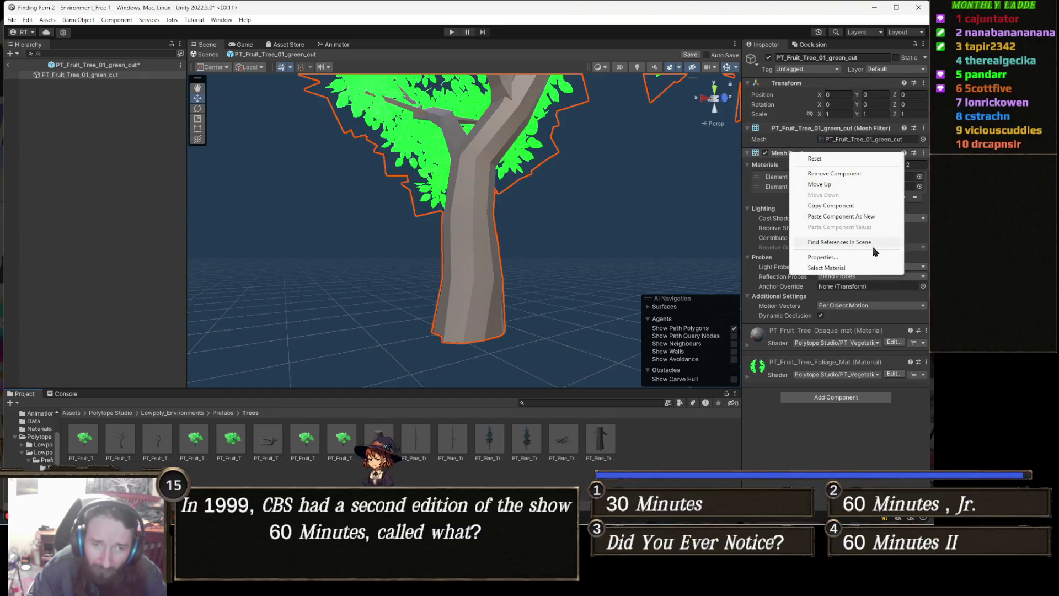
left_click(881, 218)
mouse_move(441, 287)
left_mouse_down()
mouse_move(469, 312)
mouse_move(522, 317)
mouse_move(456, 321)
mouse_move(466, 342)
mouse_move(273, 314)
left_mouse_up()
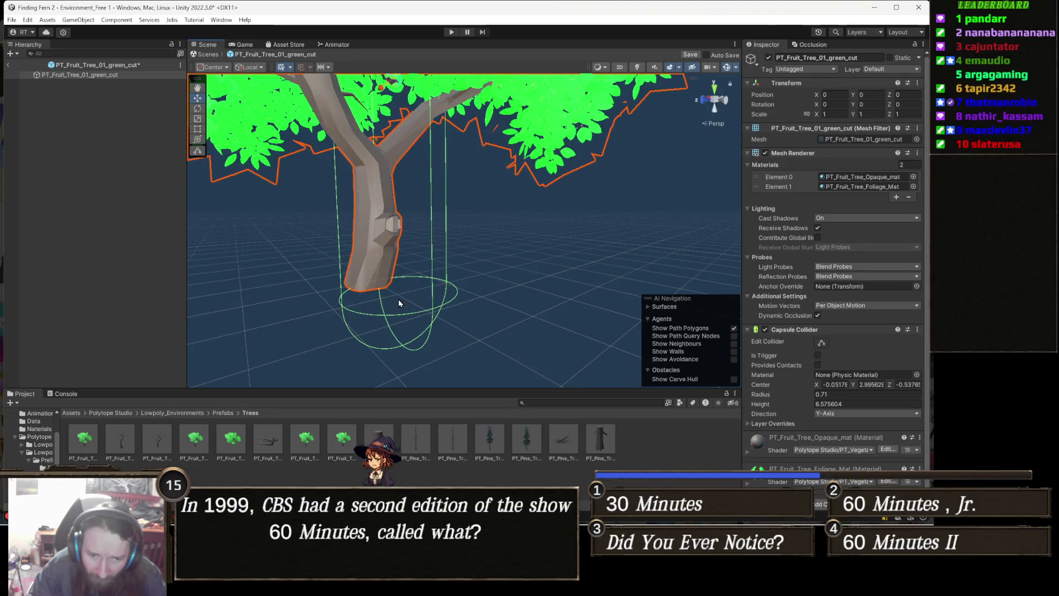
Zero the capsule collider's centre X and view the trunk from the front
left_click(835, 385)
type("0")
left_click(906, 385)
type("0")
key("Return")
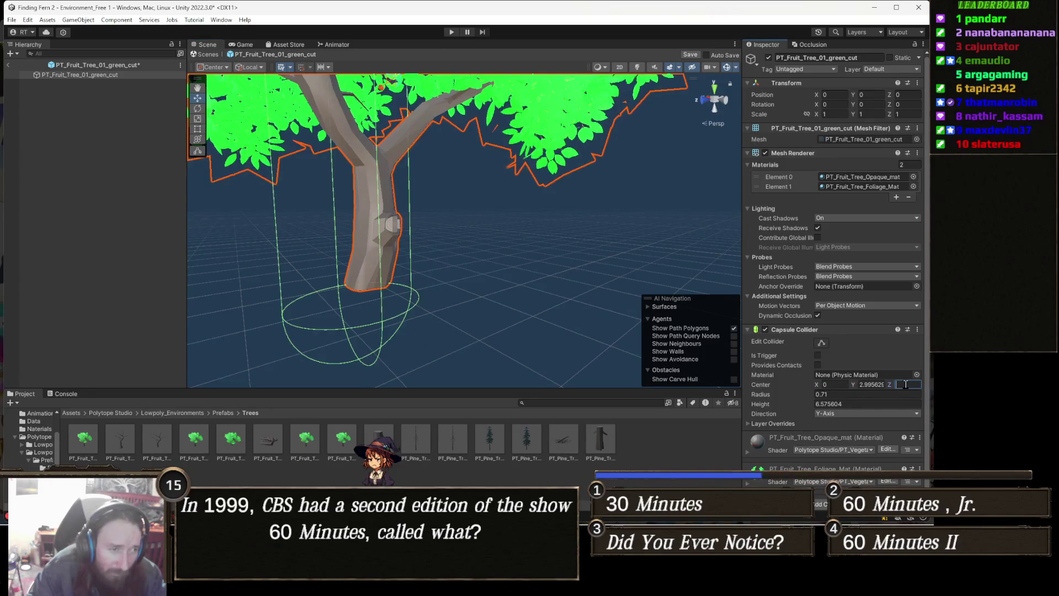
left_click_drag(320, 220, 340, 204)
scroll(347, 237, "up", 5)
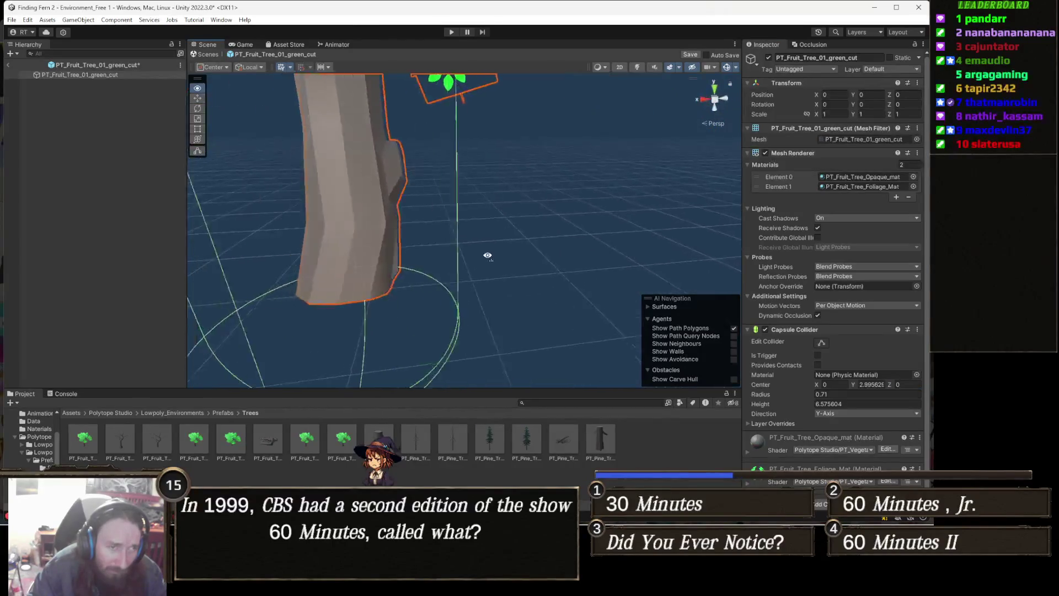
mouse_move(357, 269)
left_mouse_down()
mouse_move(220, 289)
mouse_move(248, 286)
mouse_move(233, 269)
left_mouse_up()
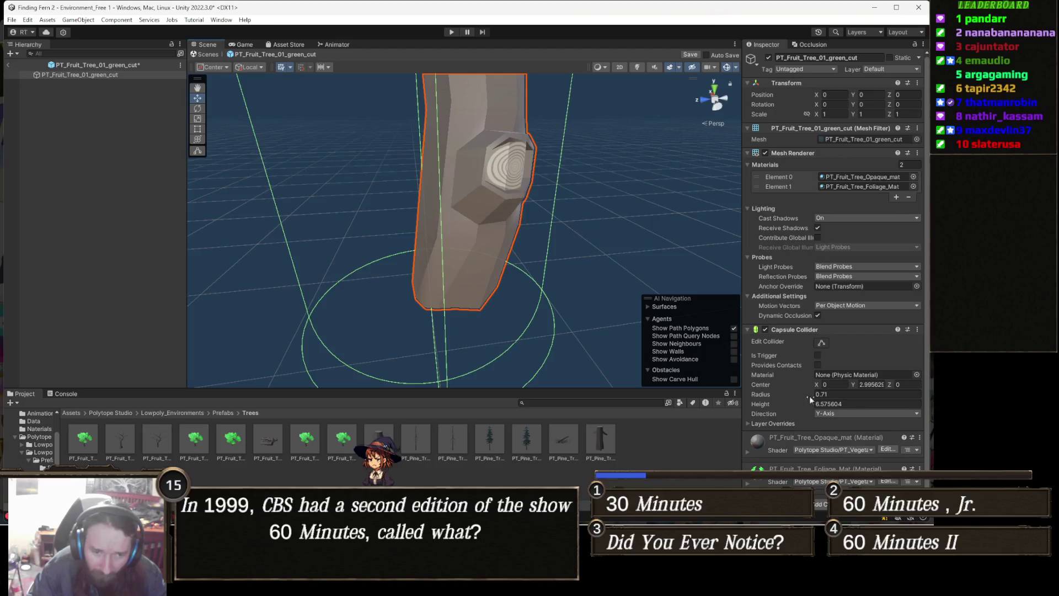
Shrink the collider radius to 0.35 and shift its centre Z to -0.24
left_click_drag(813, 396, 822, 390)
type("0")
left_click_drag(892, 387, 893, 387)
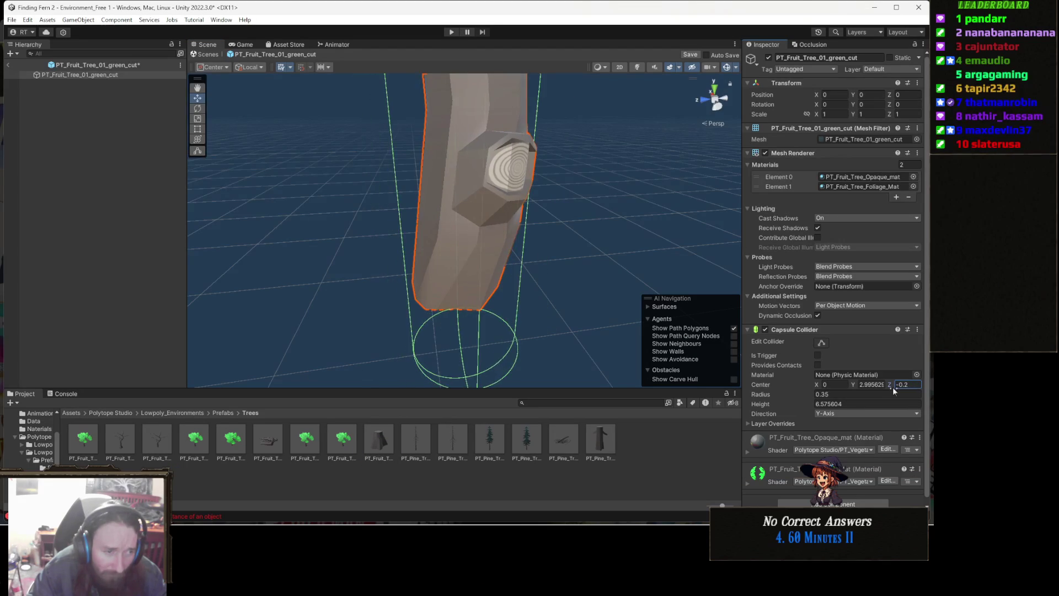
mouse_move(475, 248)
left_mouse_down()
mouse_move(497, 253)
mouse_move(486, 251)
left_mouse_up()
key("ctrl+z")
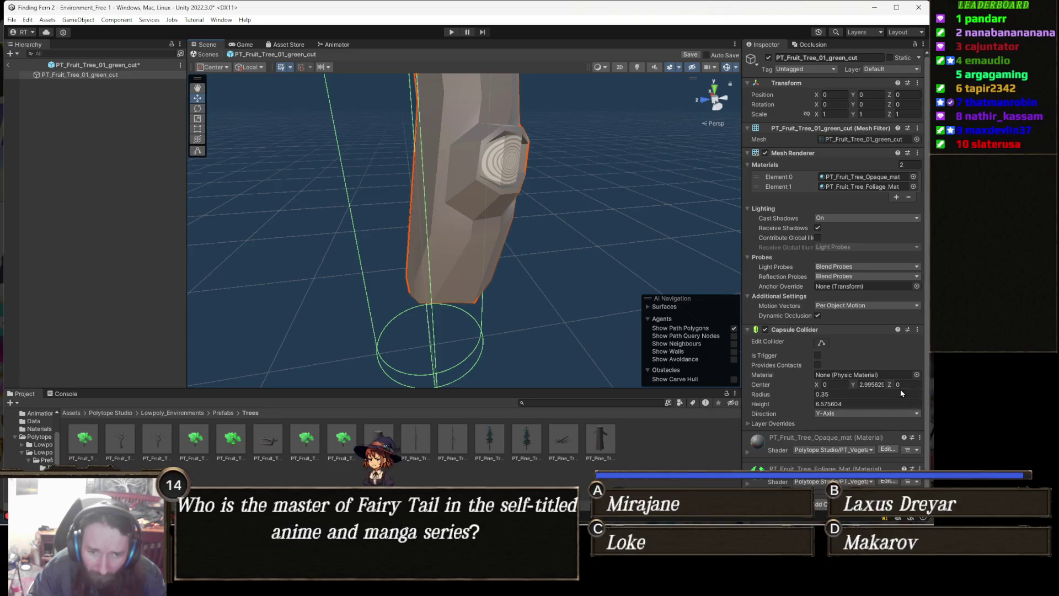
left_click_drag(891, 384, 888, 384)
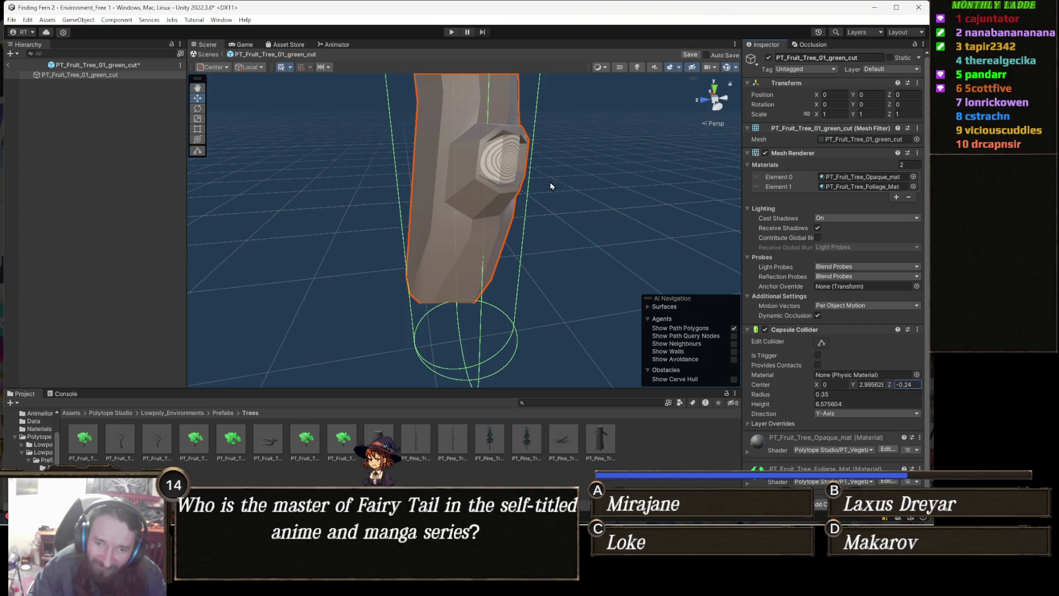
scroll(511, 251, "down", 2)
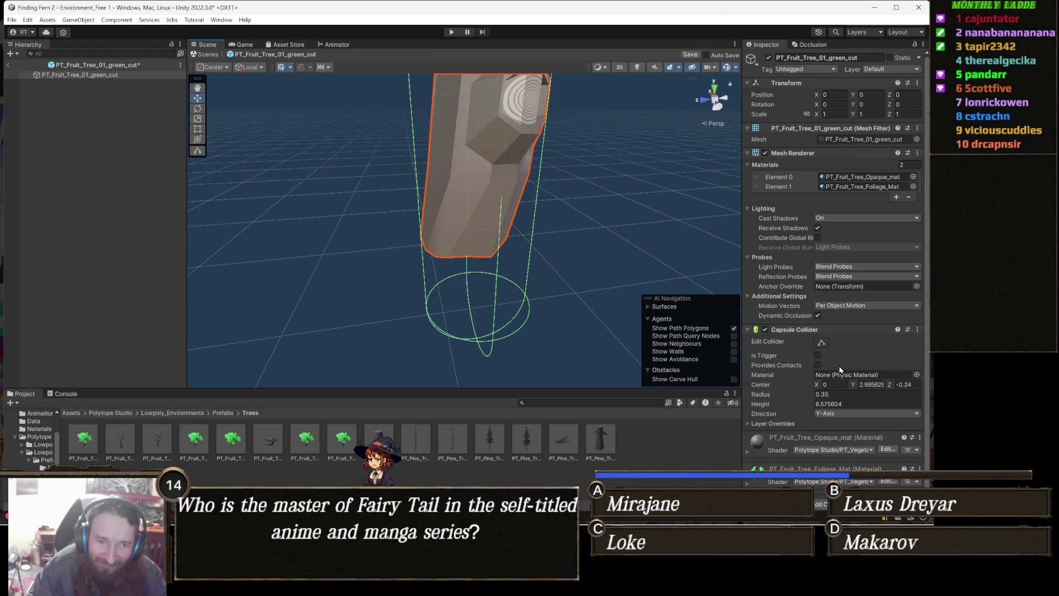
With Edit Collider on, raise the capsule's bottom to the trunk base (height 5.880674)
left_click(821, 343)
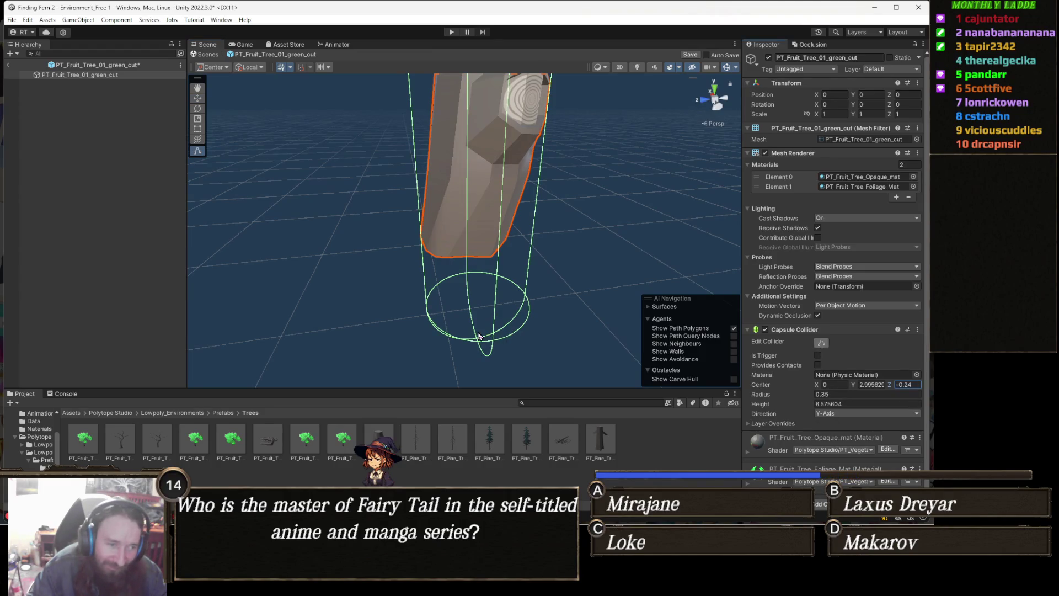
key("Return")
mouse_move(481, 331)
left_mouse_down()
mouse_move(485, 260)
mouse_move(406, 236)
mouse_move(411, 245)
mouse_move(367, 215)
mouse_move(443, 204)
left_mouse_up()
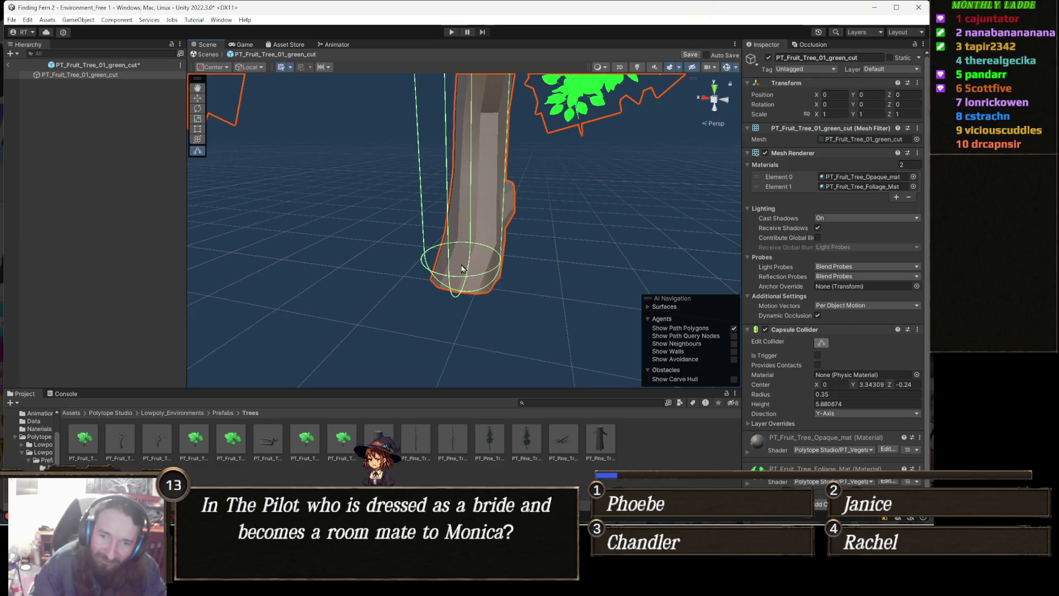
mouse_move(313, 272)
left_mouse_down()
mouse_move(457, 255)
mouse_move(431, 255)
mouse_move(662, 279)
mouse_move(544, 272)
mouse_move(555, 281)
left_mouse_up()
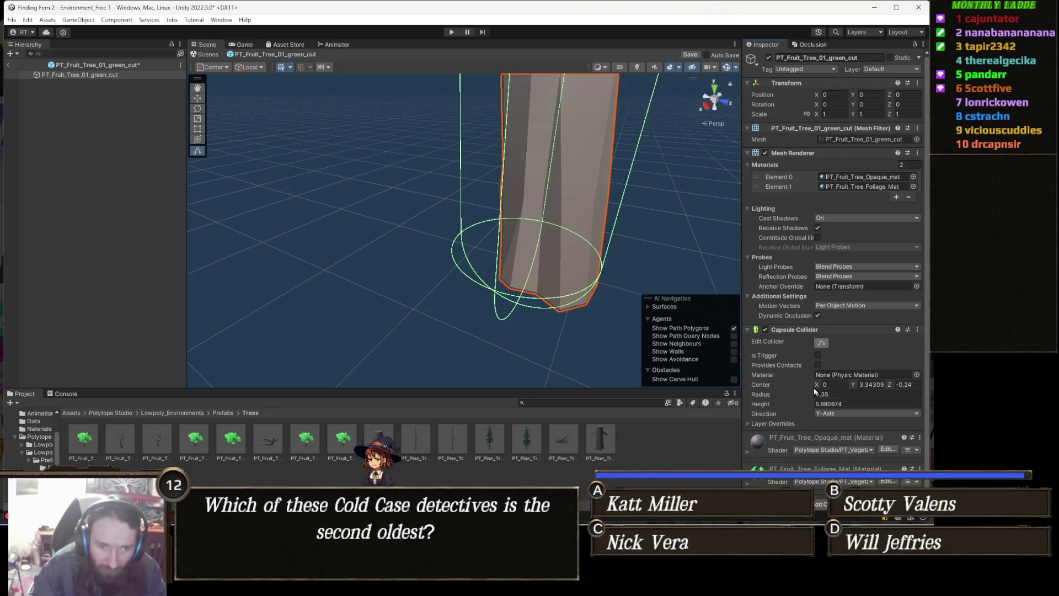
Fine-tune the collider centre to X -0.15 and Z -0.17
left_click_drag(818, 386, 818, 390)
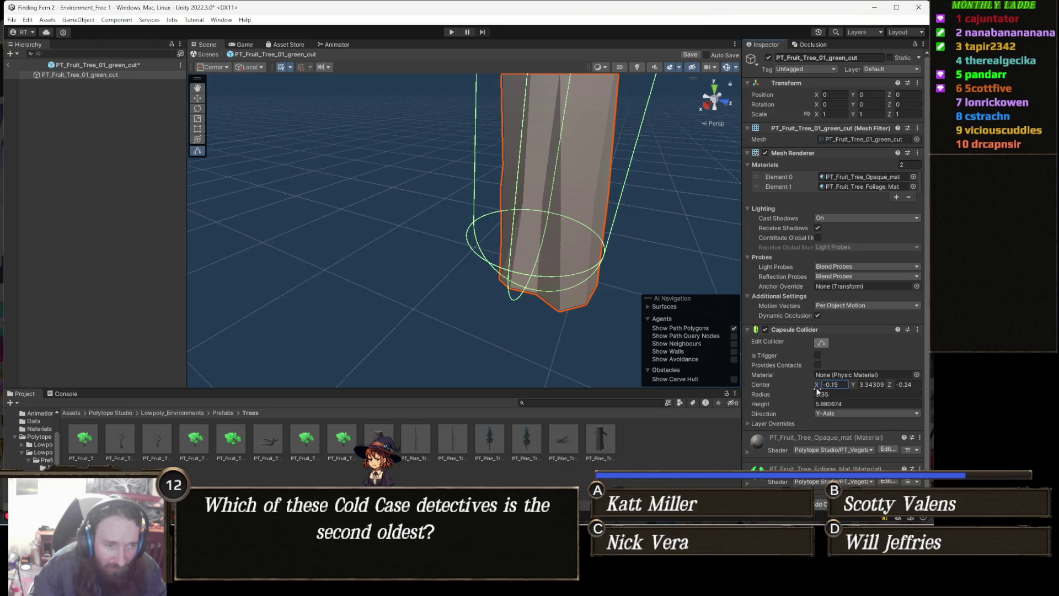
mouse_move(674, 307)
left_mouse_down()
mouse_move(584, 262)
mouse_move(646, 266)
left_mouse_up()
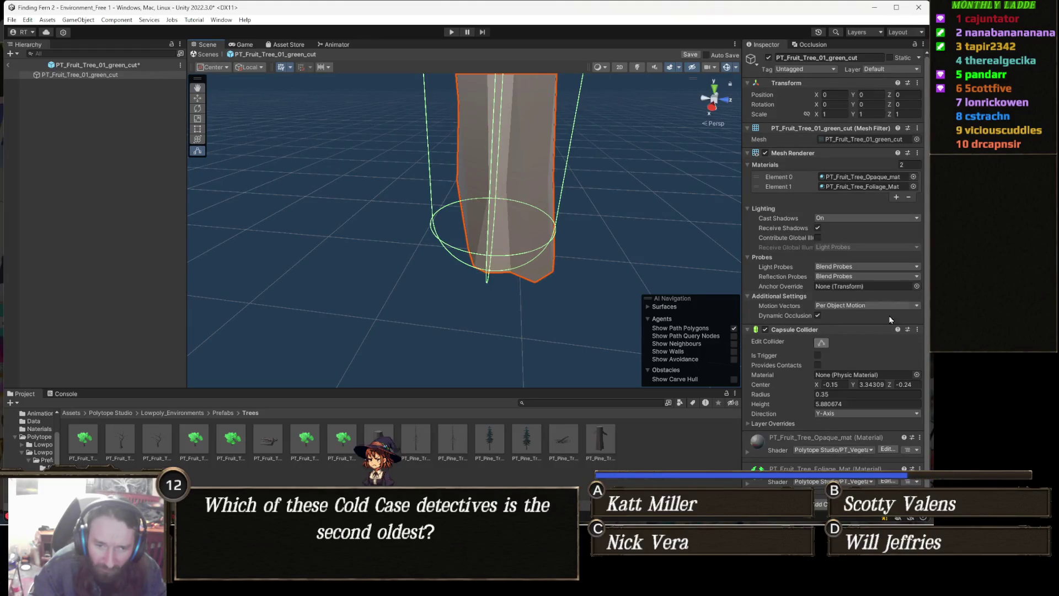
left_click(919, 385)
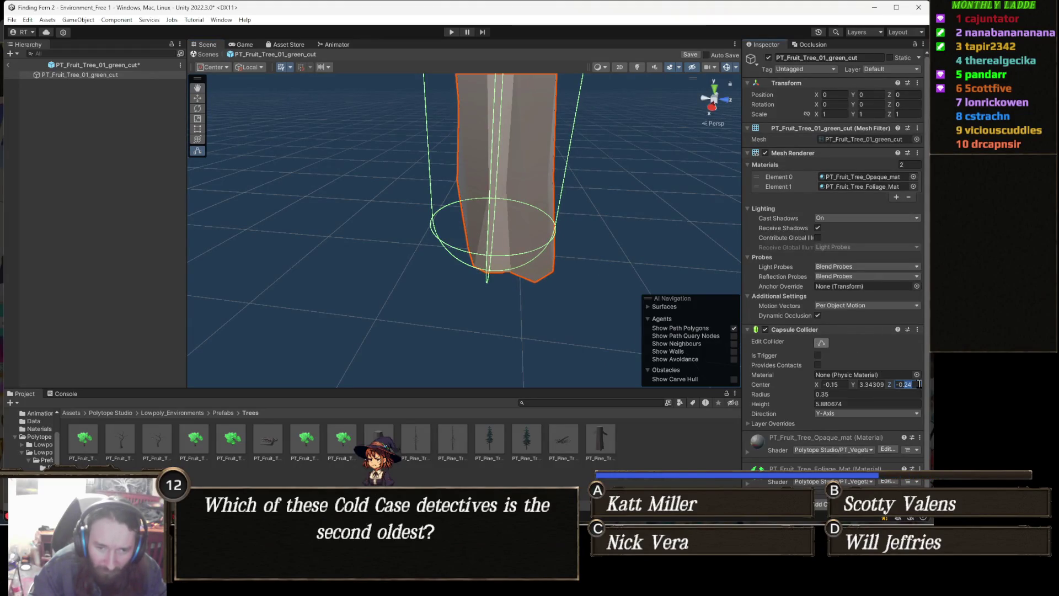
key("BackSpace")
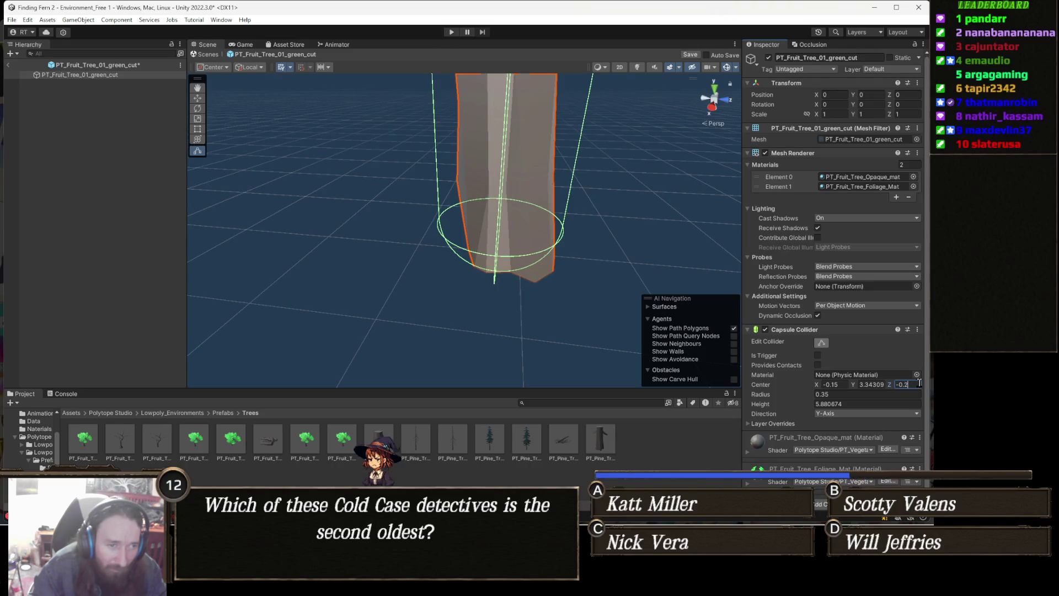
key("Return")
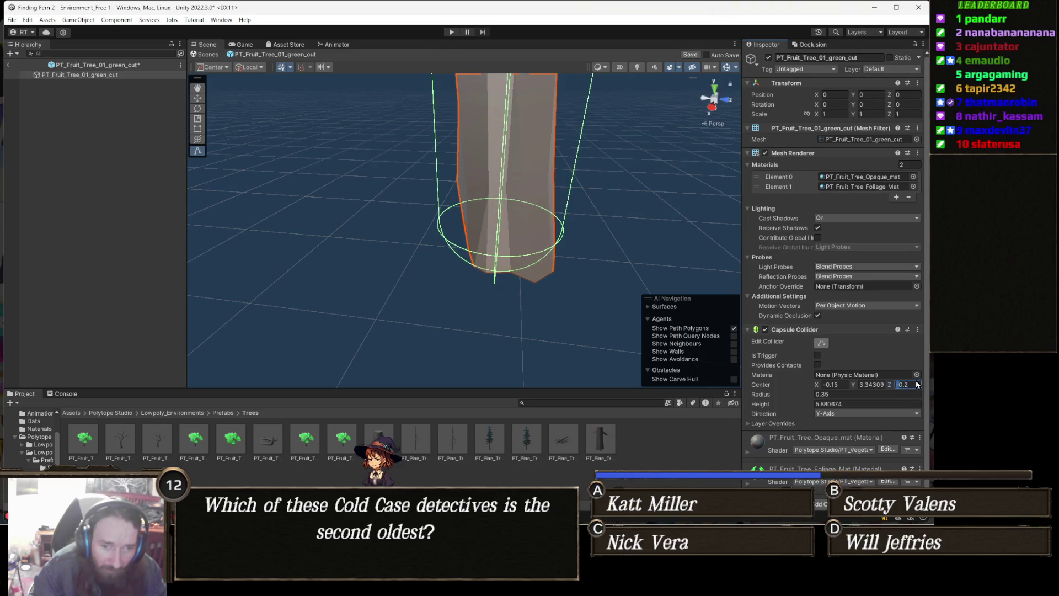
type("-0.17")
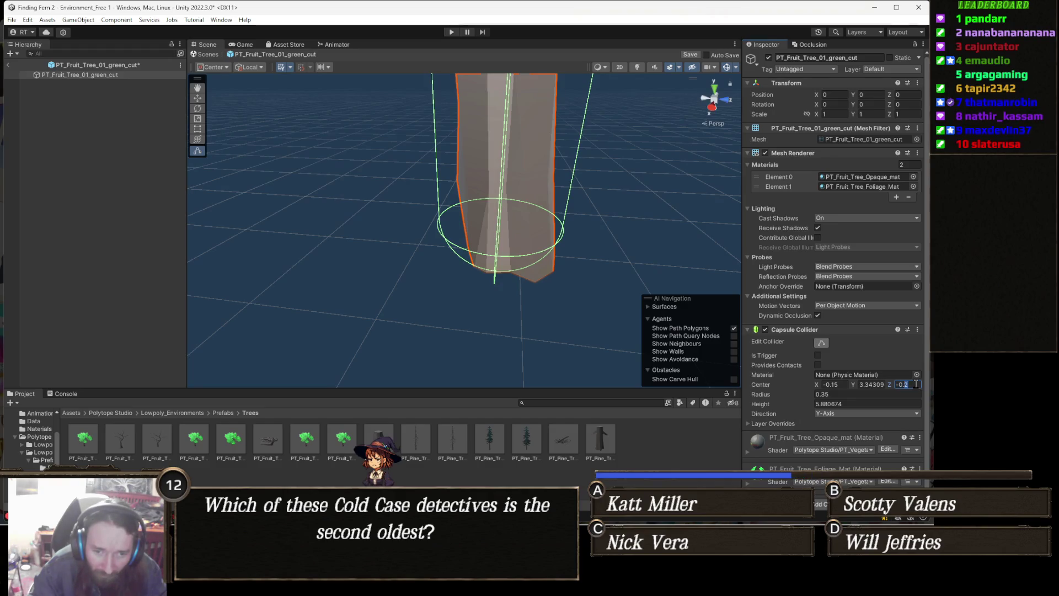
mouse_move(477, 245)
left_mouse_down()
mouse_move(763, 230)
mouse_move(674, 262)
left_mouse_up()
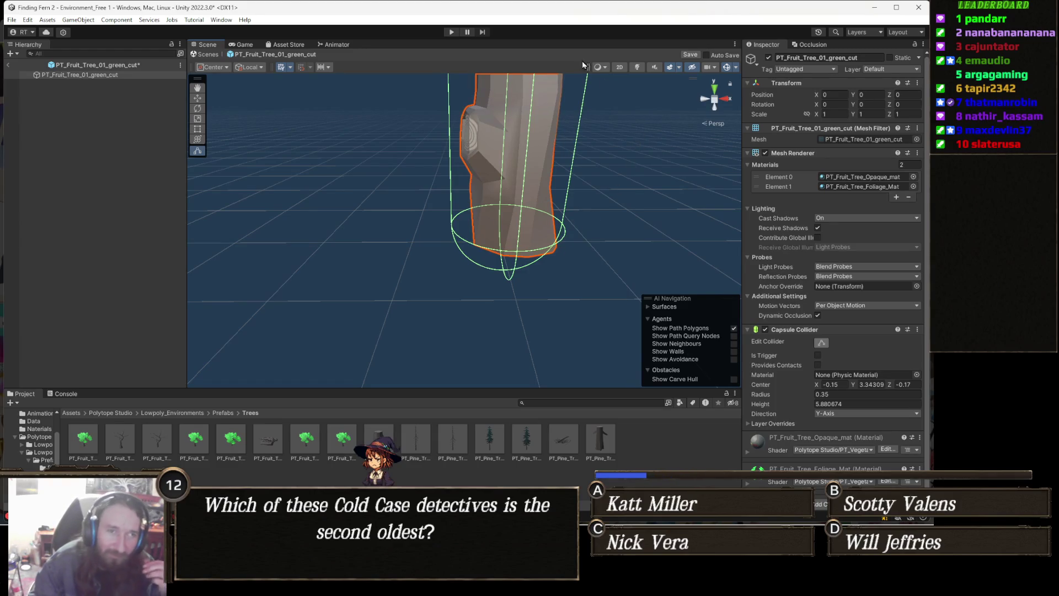
Save the prefab, return to the scene, and enter Play mode to test
key("ctrl+s")
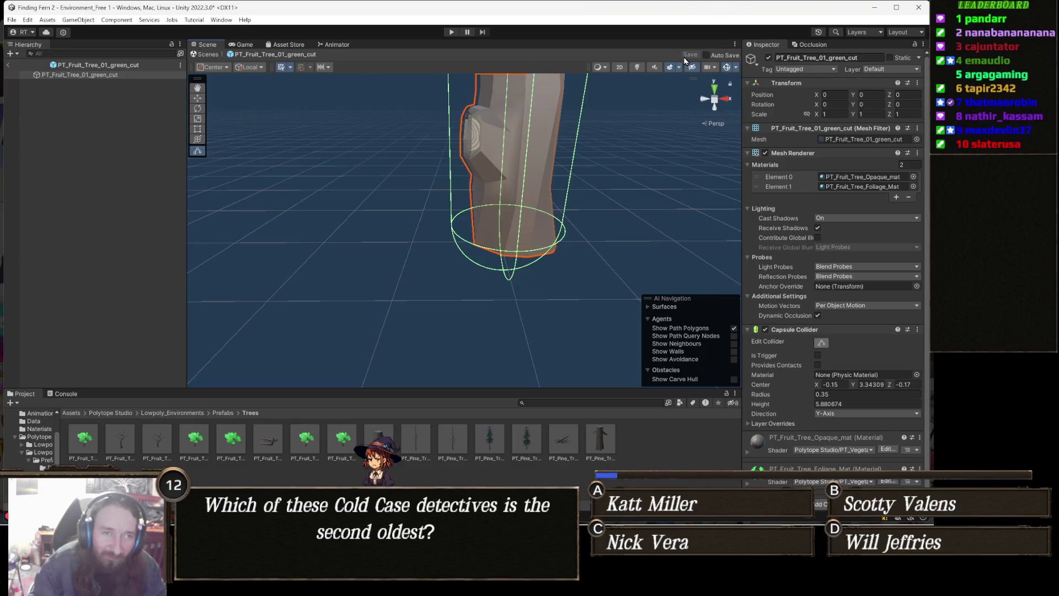
left_click(8, 65)
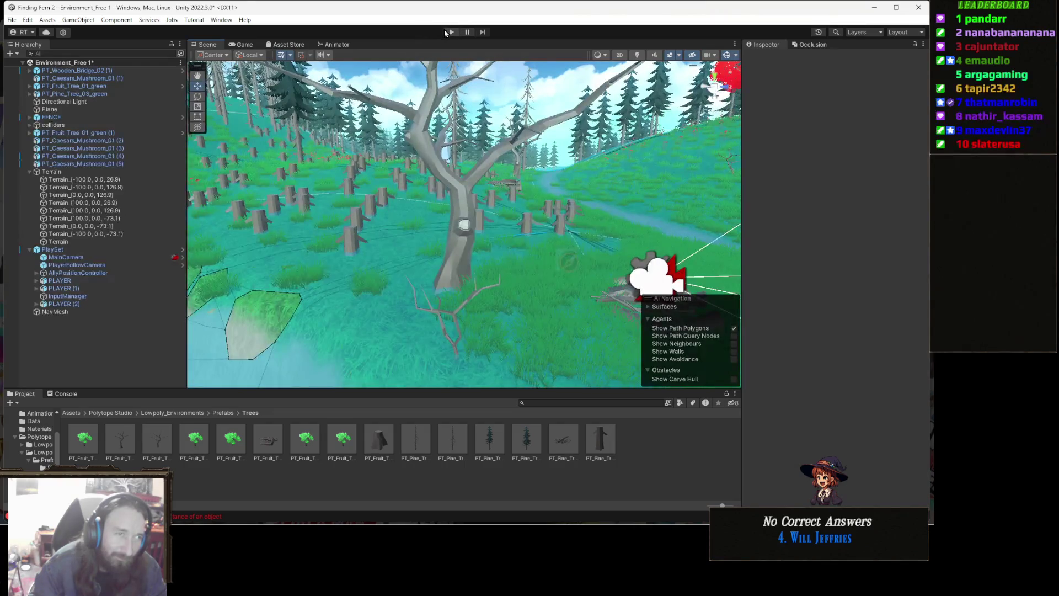
left_click(446, 32)
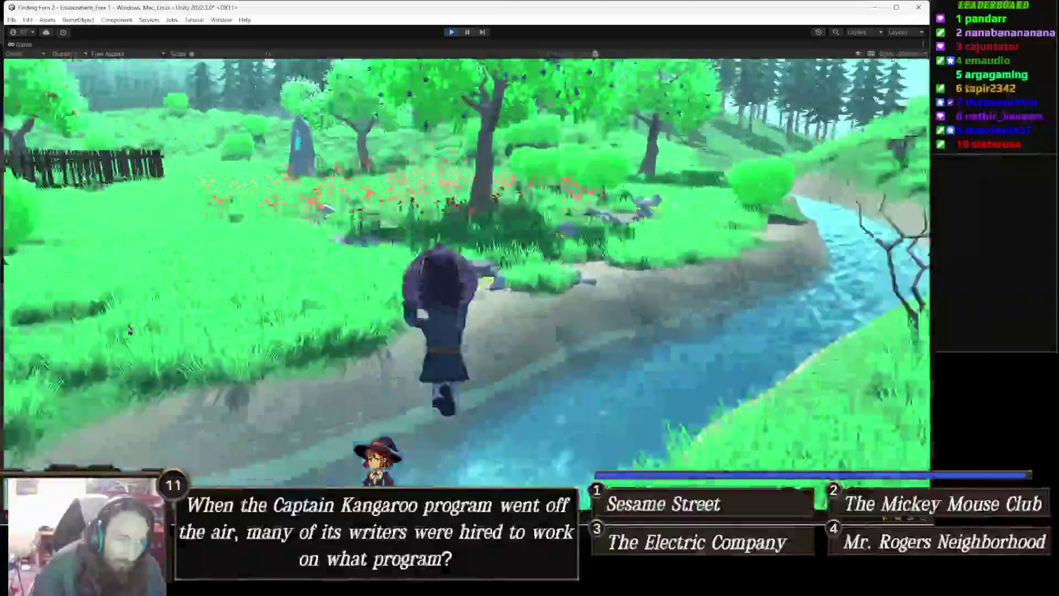
key("w")
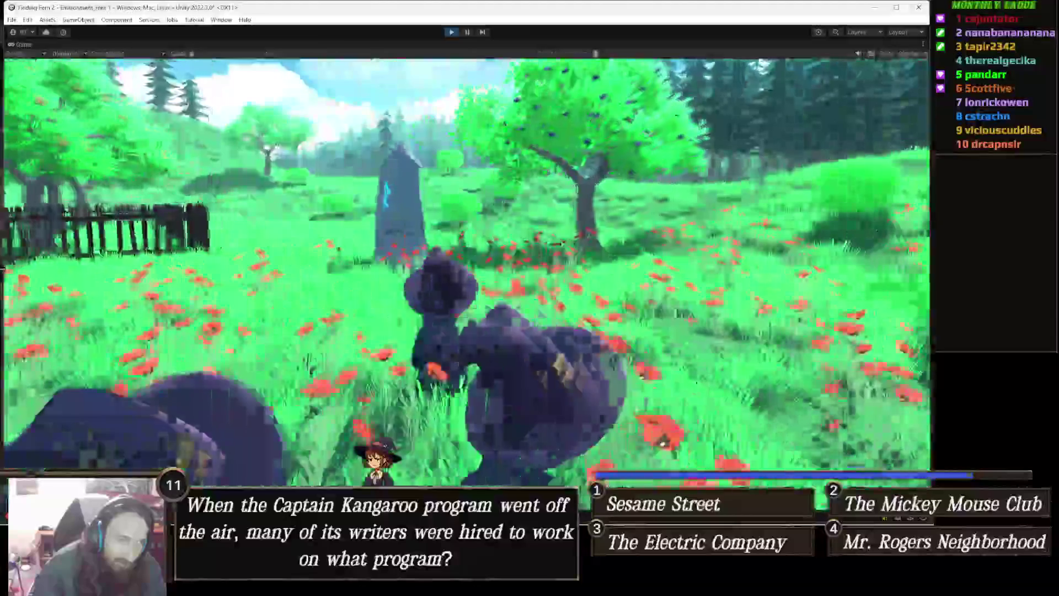
key("w")
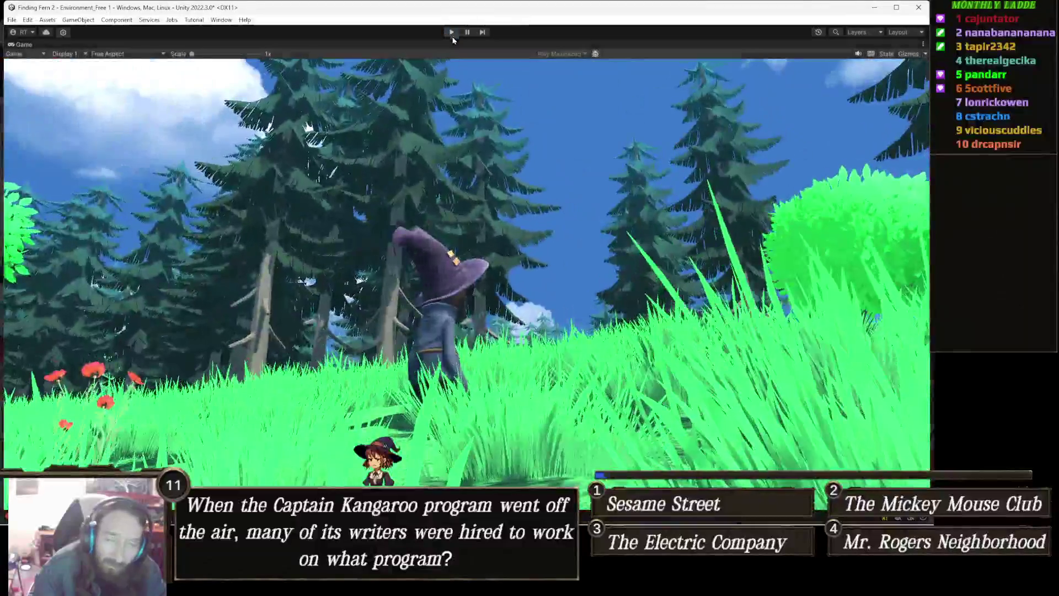
left_click(452, 34)
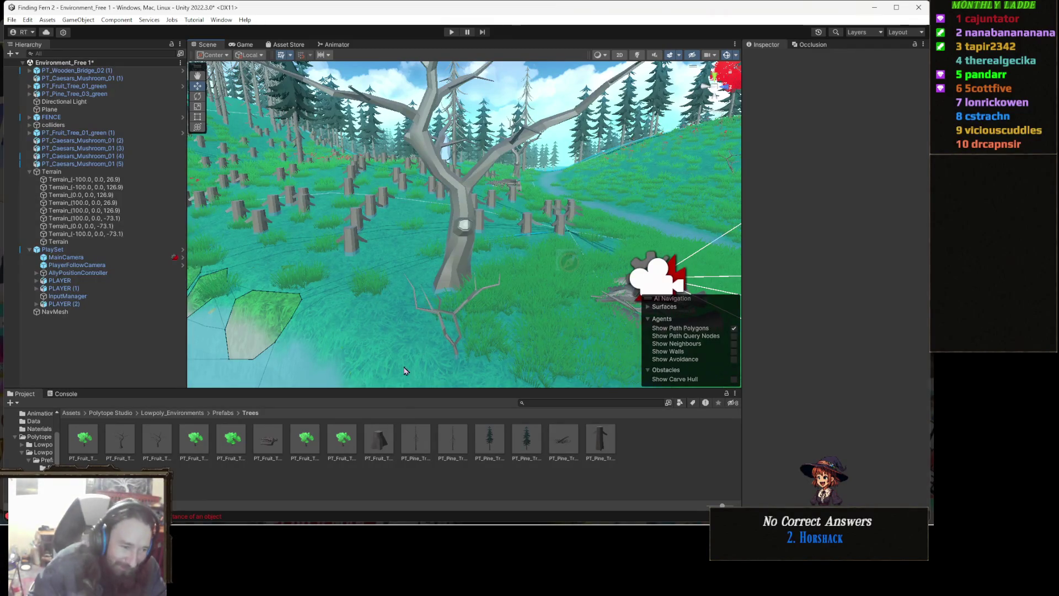
Open the PT_Fruit_Tree_01_pears prefab and select its LOD0 mesh
double_click(301, 444)
scroll(476, 322, "up", 10)
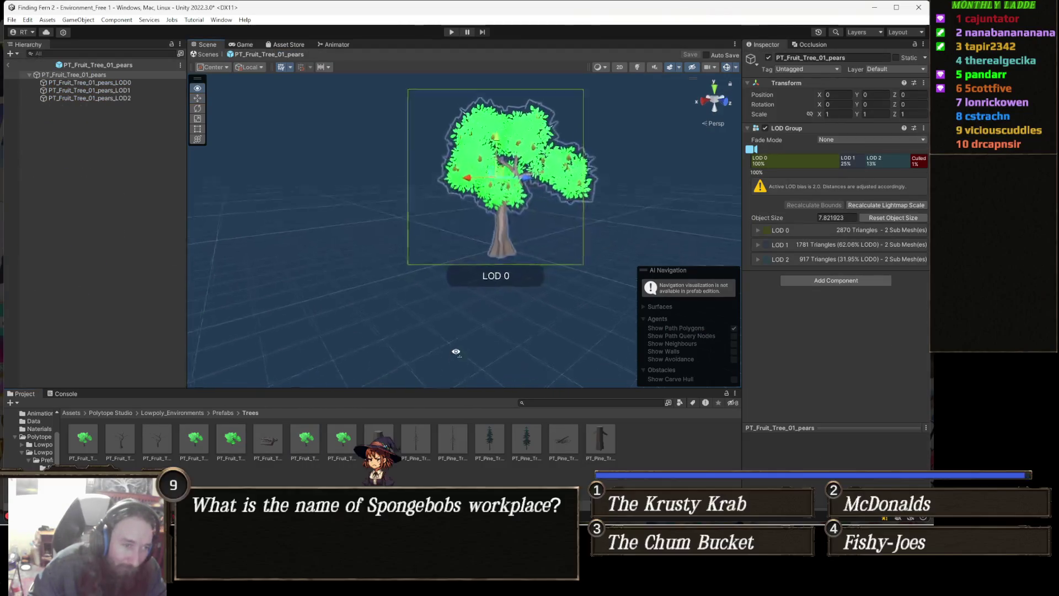
scroll(490, 359, "down", 5)
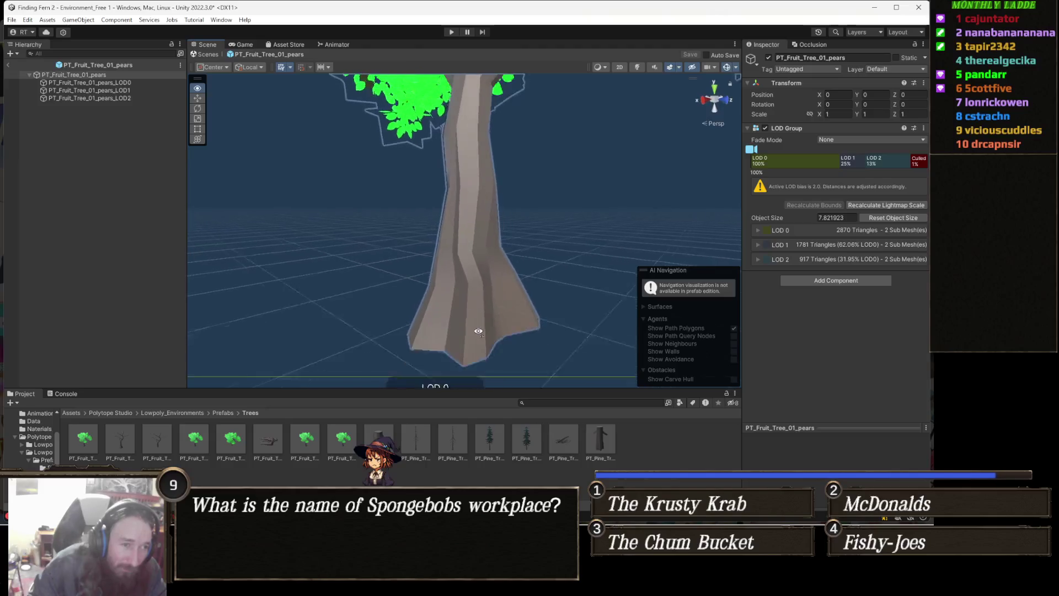
left_click_drag(480, 288, 488, 287)
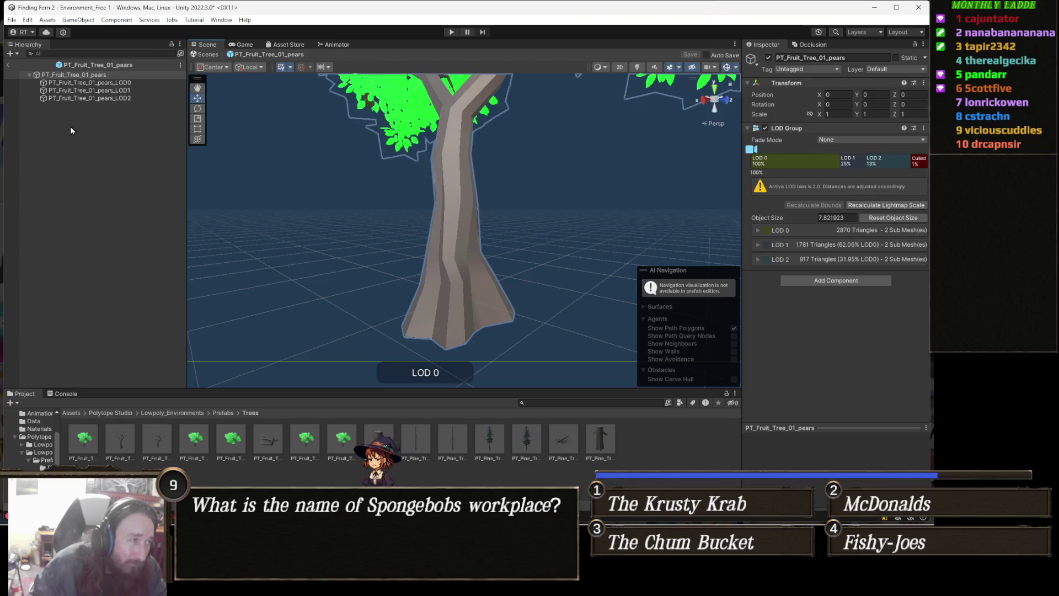
left_click(140, 82)
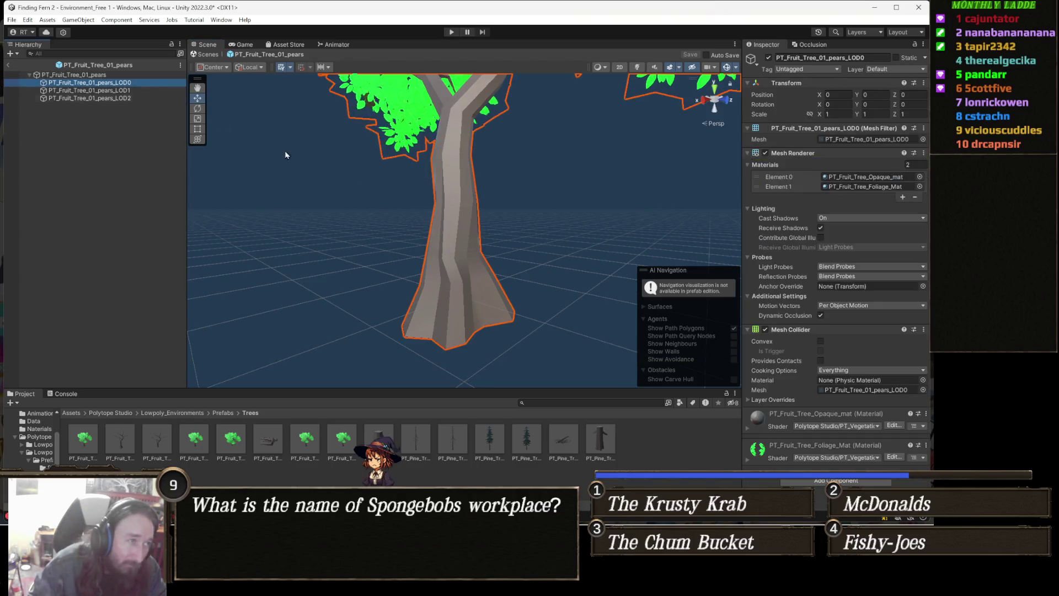
Replace the LOD0's Mesh Collider with a Capsule Collider found by searching 'caps'
right_click(783, 330)
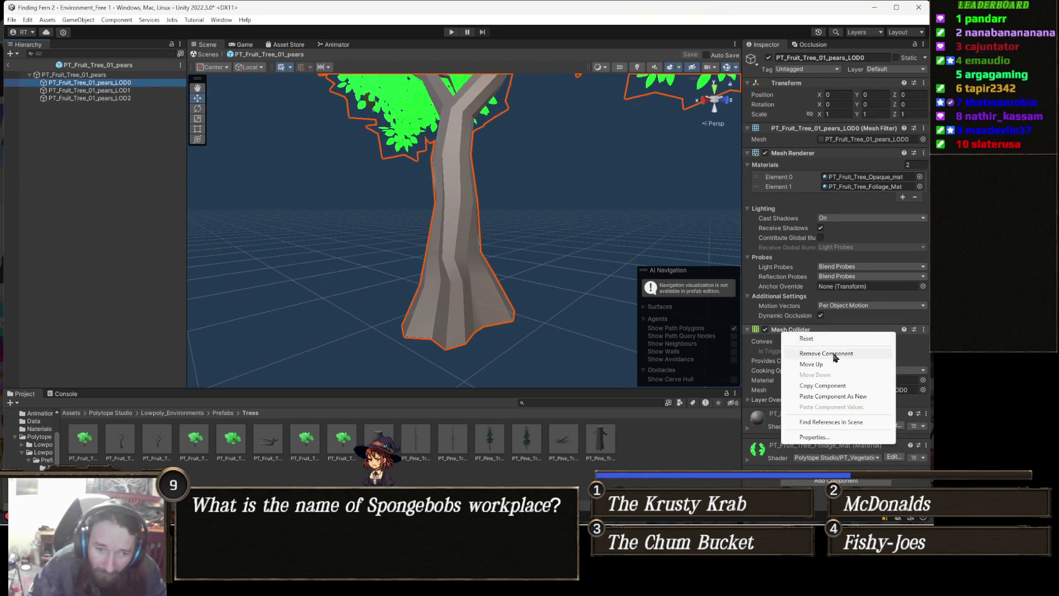
left_click(834, 356)
left_click(847, 400)
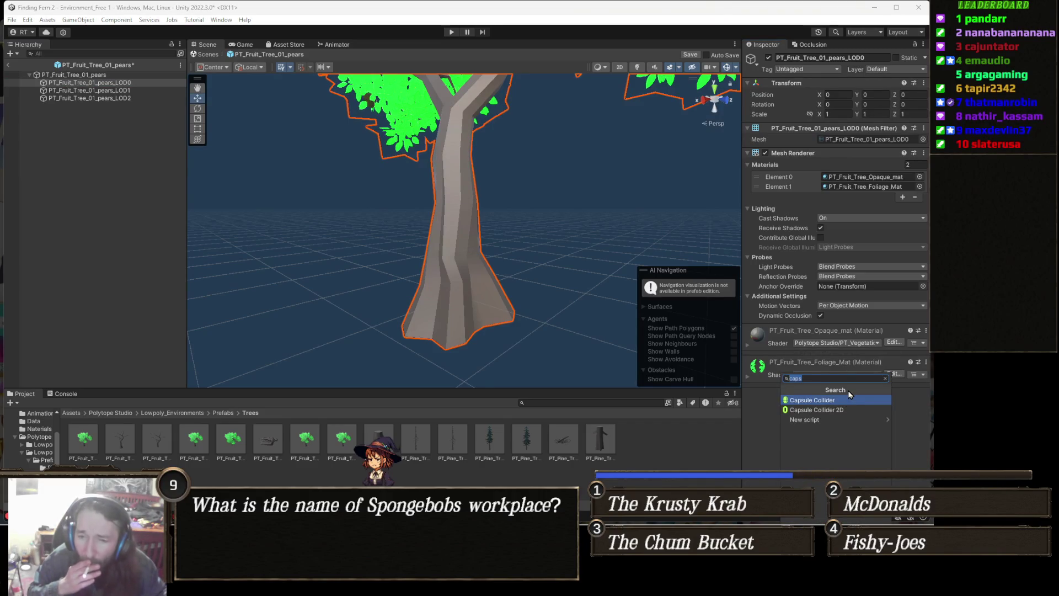
key("Return")
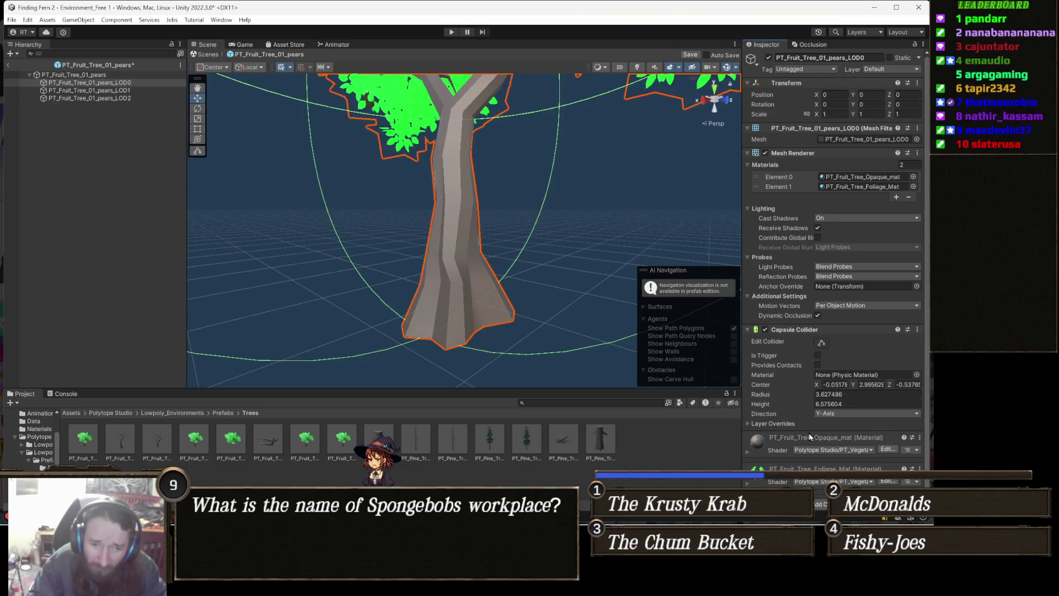
Shrink the pear collider's radius to 0.64, keeping its original height and centre X
left_click_drag(809, 405, 793, 405)
key("ctrl+z")
left_click_drag(814, 395, 795, 404)
type("0.64")
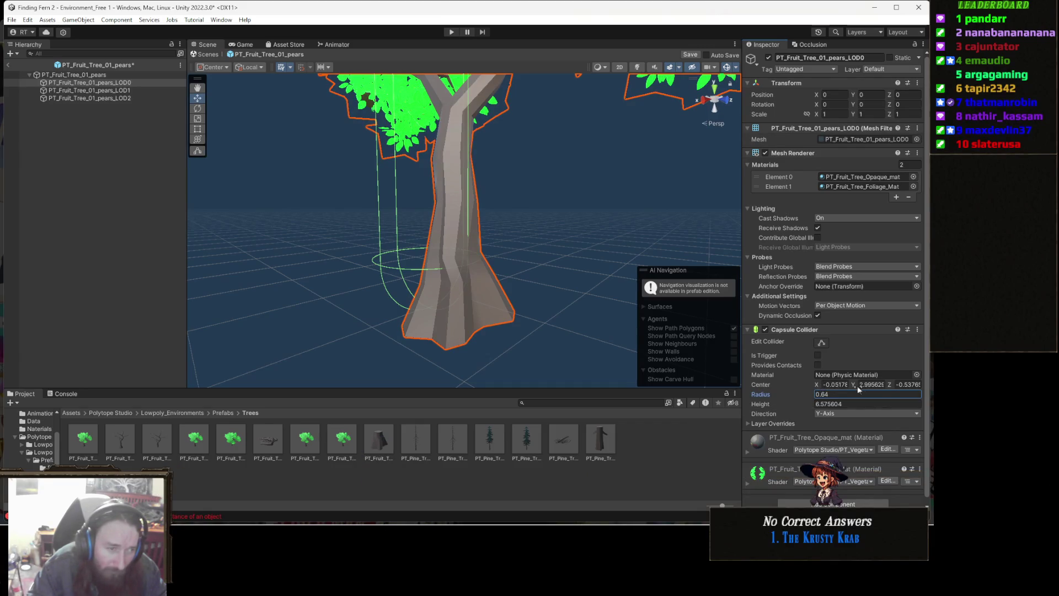
left_click(822, 385)
type("0.49")
key("BackSpace")
key("BackSpace")
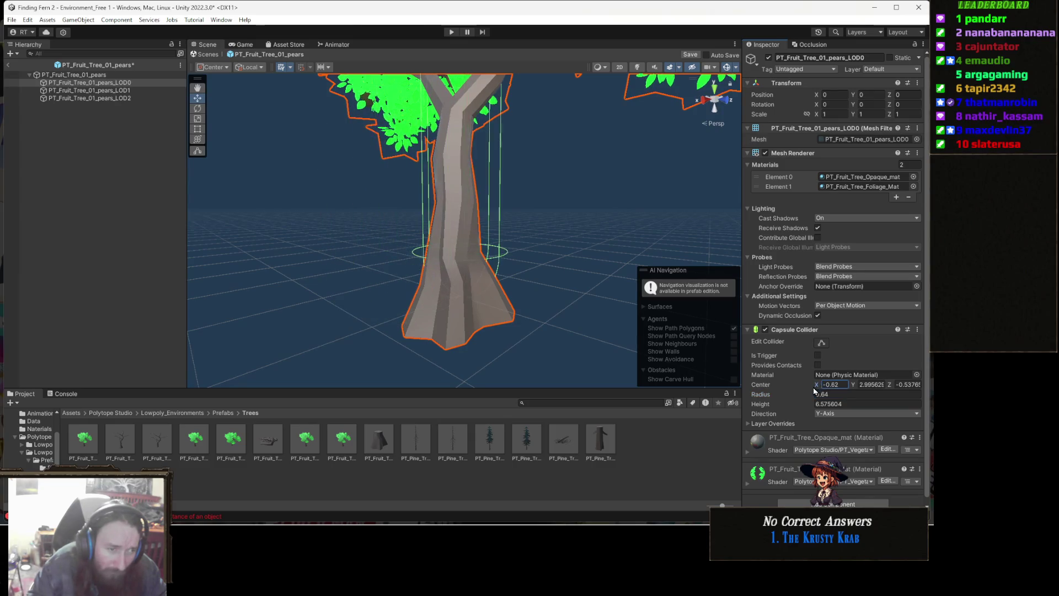
type("16")
key("Escape")
mouse_move(574, 317)
left_mouse_down()
mouse_move(610, 325)
mouse_move(591, 326)
left_mouse_up()
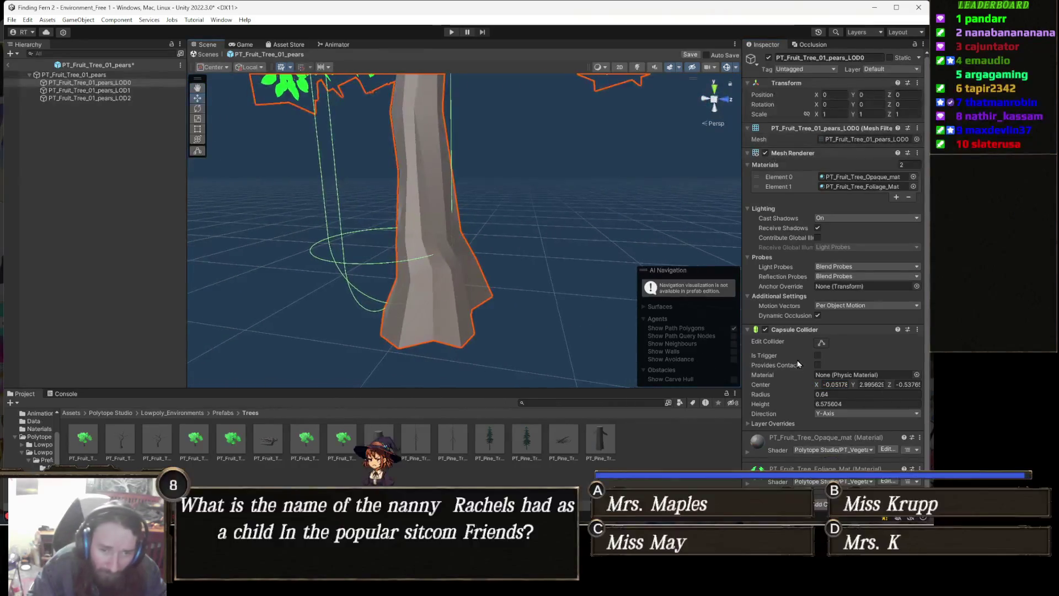
Set the collider's centre Z to -0.16 so it sits on the trunk base
mouse_move(890, 384)
left_mouse_down()
mouse_move(905, 385)
mouse_move(898, 391)
left_mouse_up()
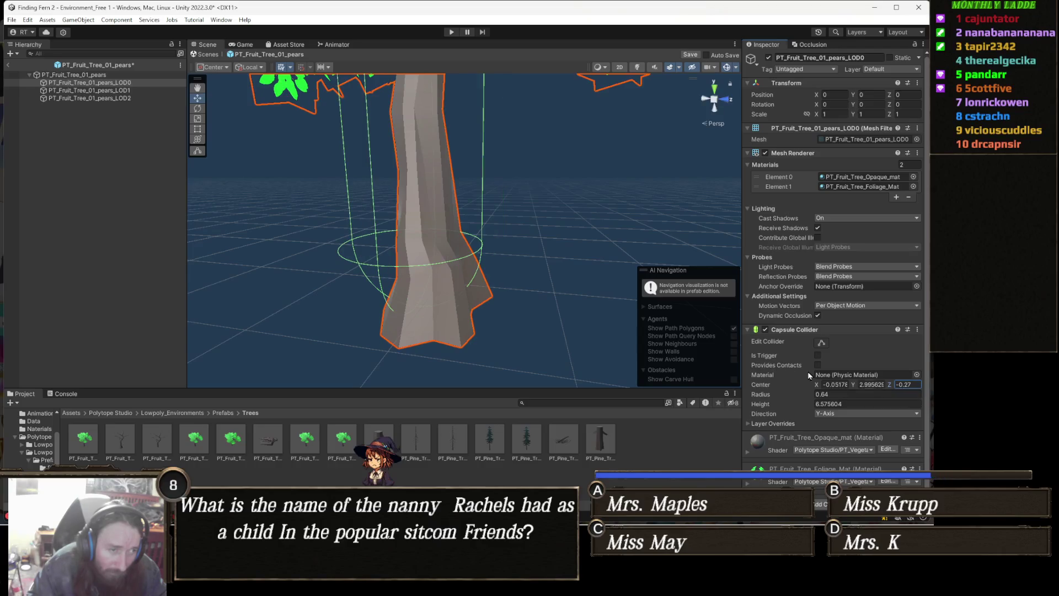
double_click(913, 384)
type("-0.25")
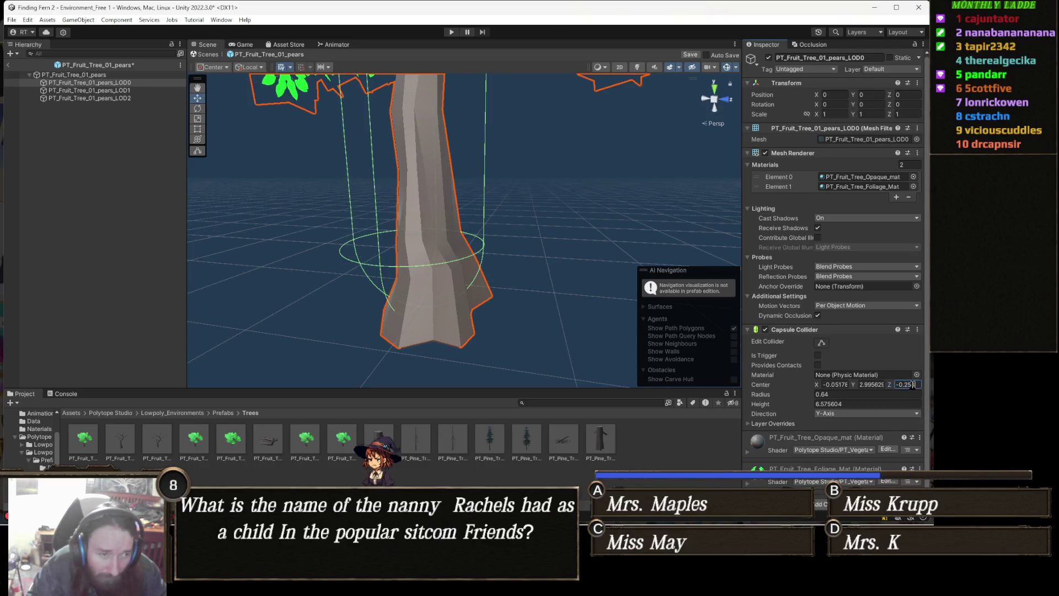
key("Return")
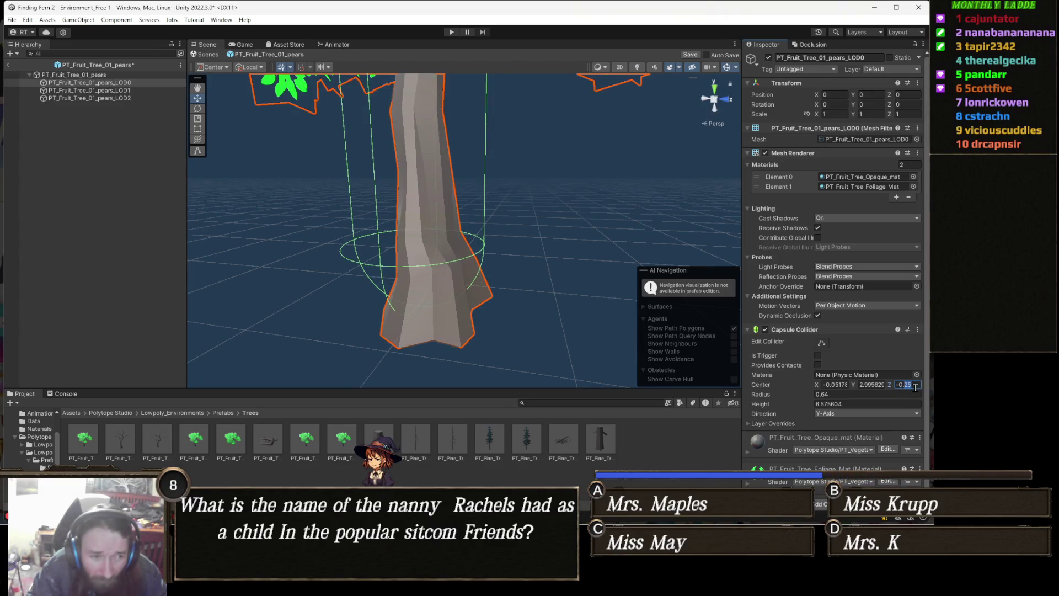
type("-0.2")
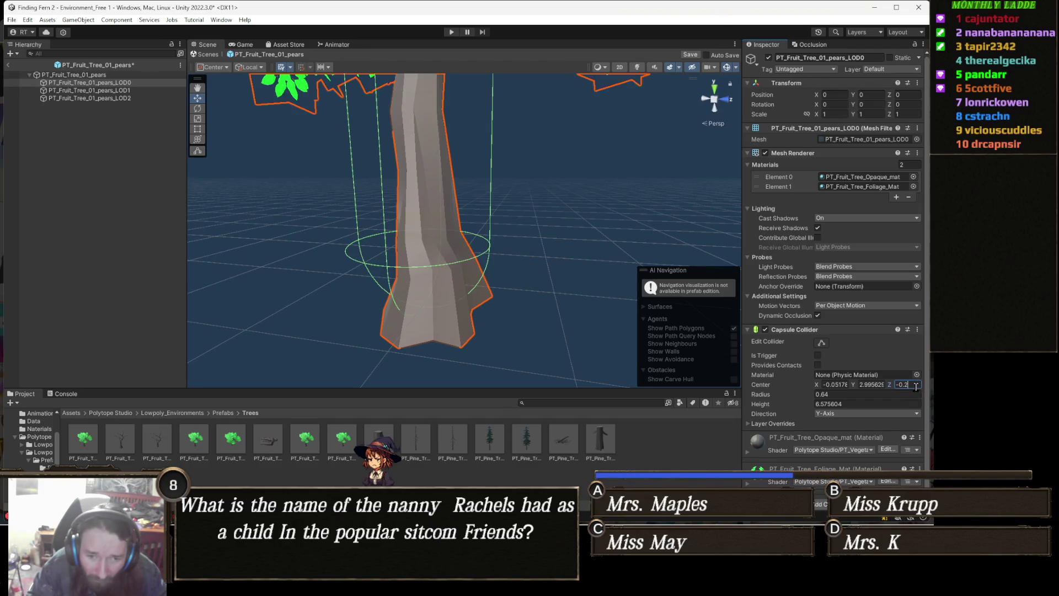
key("BackSpace")
type("16")
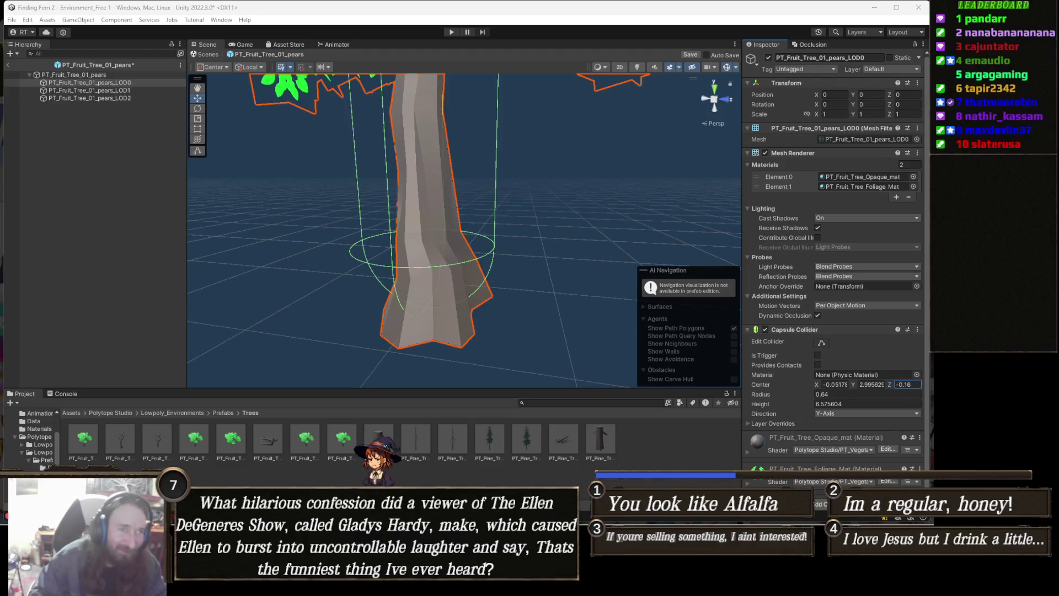
mouse_move(452, 266)
left_mouse_down()
mouse_move(587, 288)
mouse_move(533, 291)
mouse_move(670, 280)
mouse_move(377, 273)
left_mouse_up()
scroll(377, 273, "down", 8)
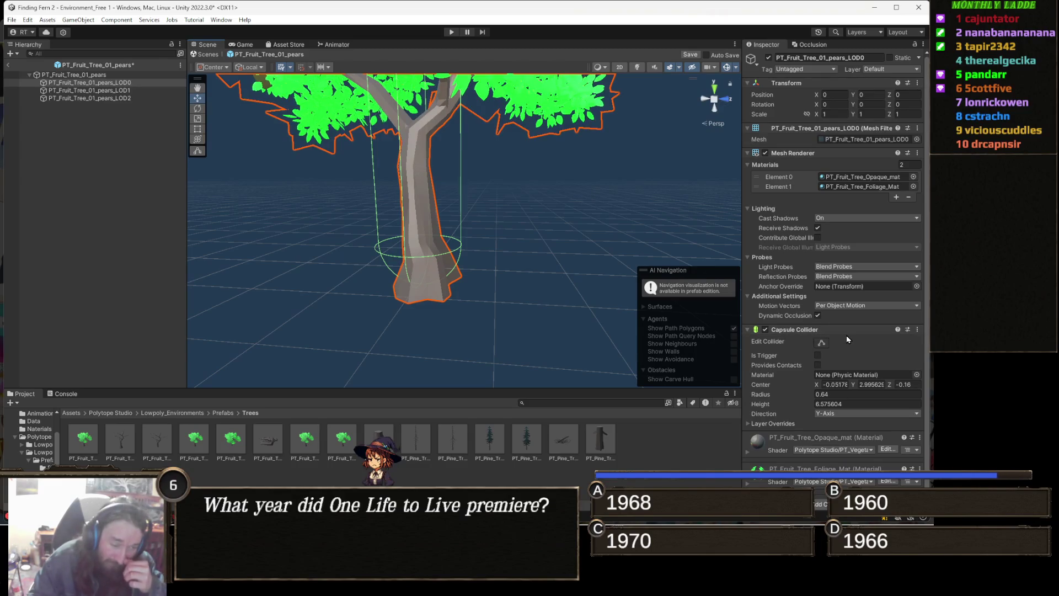
Copy the Capsule Collider and open the plums prefab, saving the pears changes
right_click(791, 331)
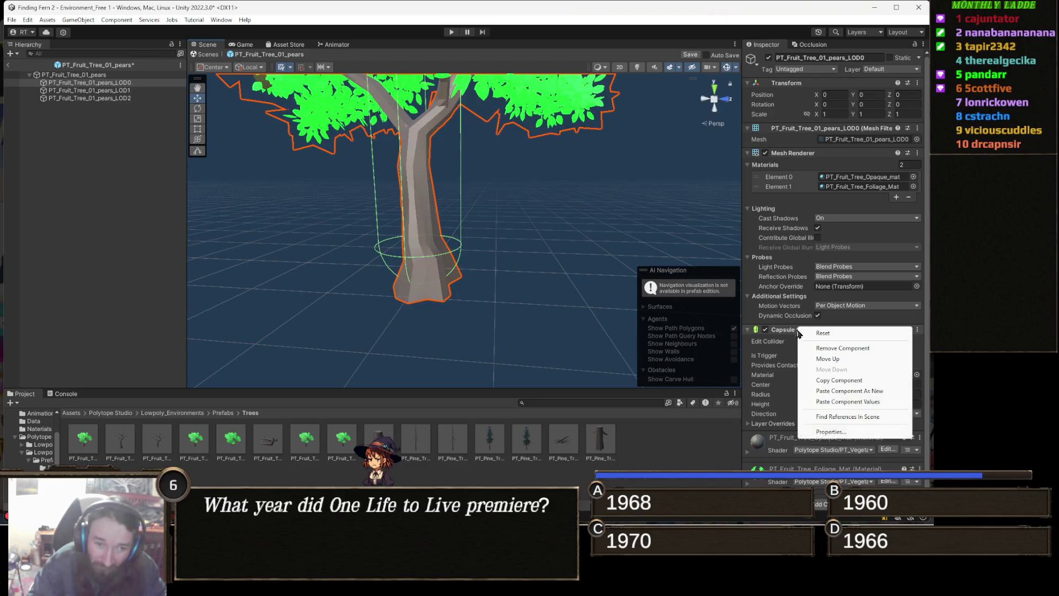
left_click(823, 383)
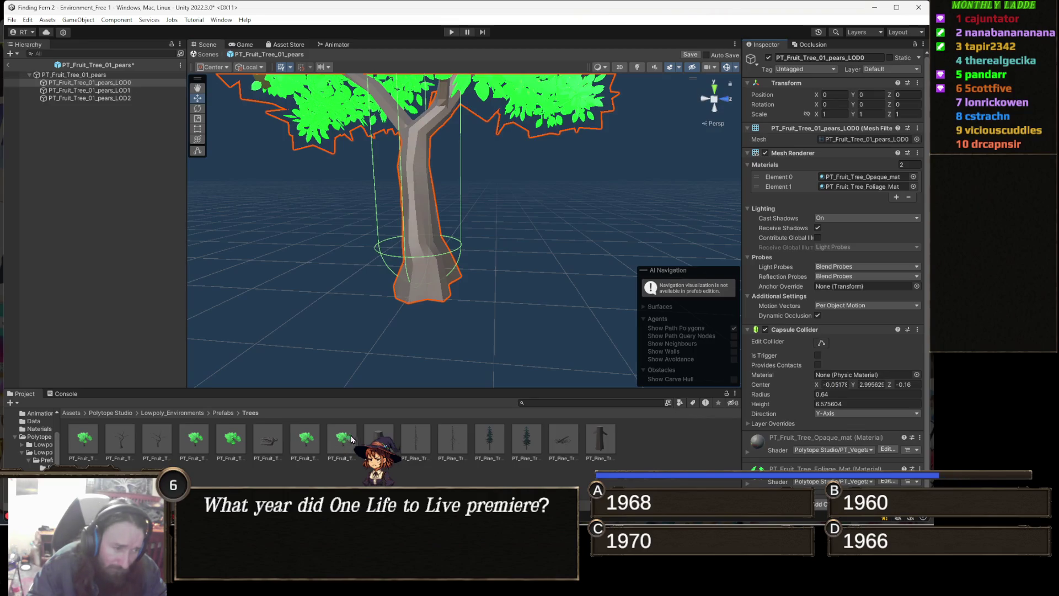
double_click(343, 439)
left_click(445, 287)
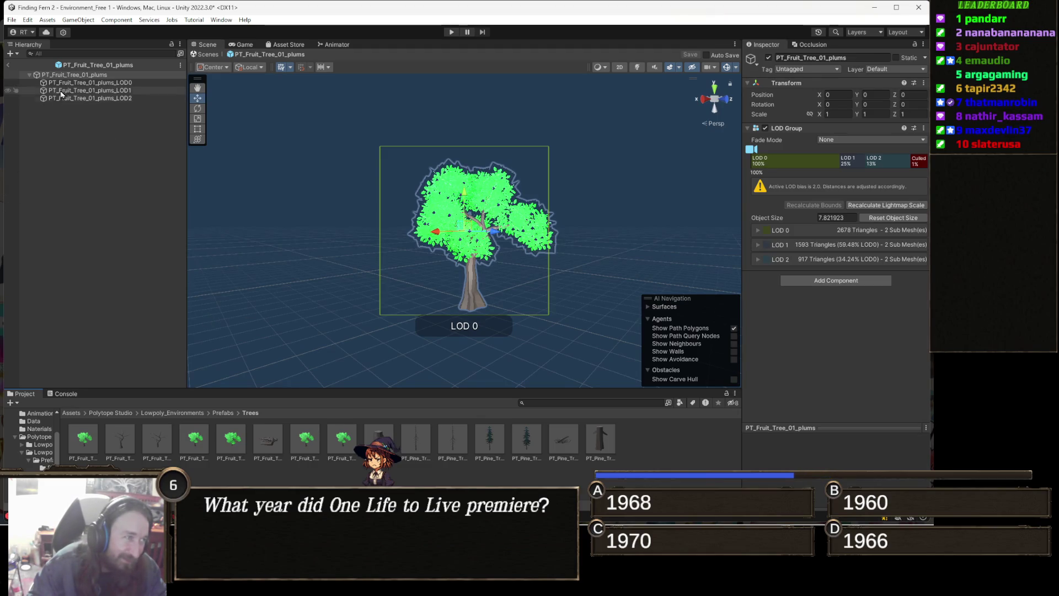
Paste the copied Capsule Collider as new onto the plums LOD0 mesh
left_click(150, 84)
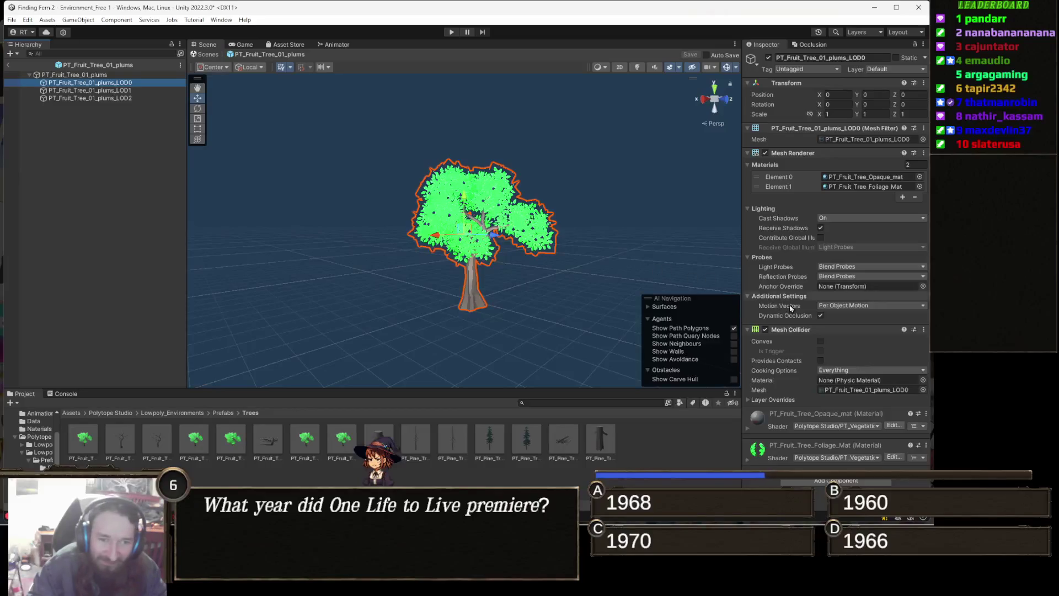
right_click(804, 154)
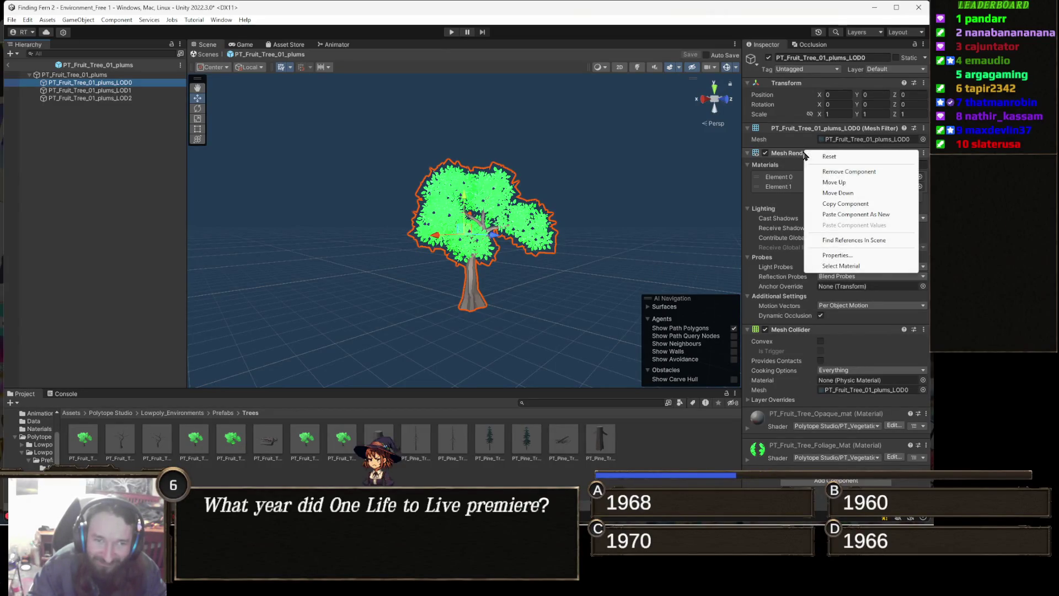
left_click(895, 215)
left_click_drag(474, 308, 477, 320)
scroll(478, 321, "up", 5)
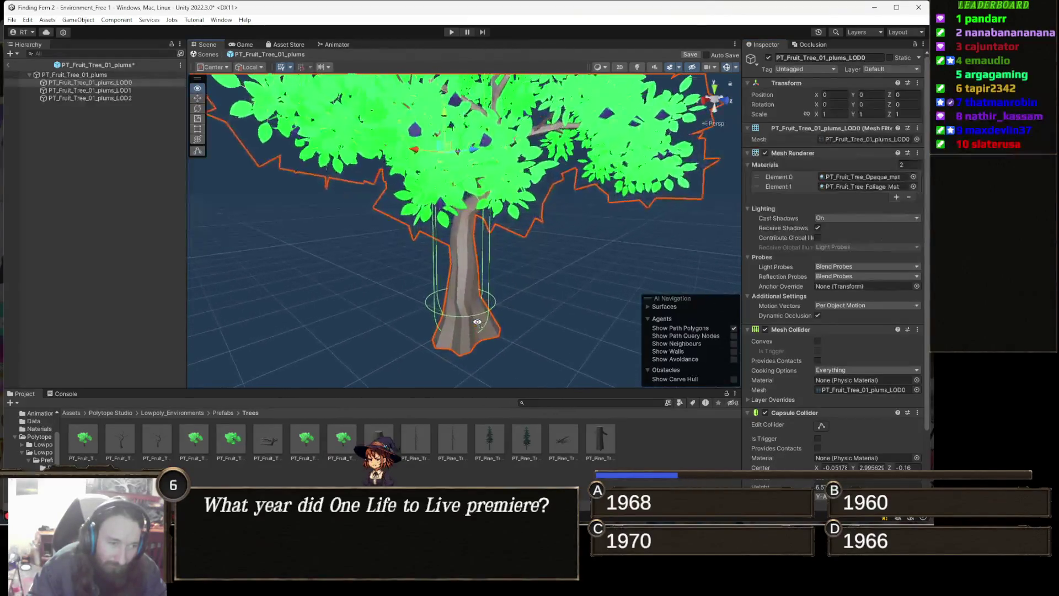
Save the plums prefab and switch to the Gamedle browser window
key("ctrl+s")
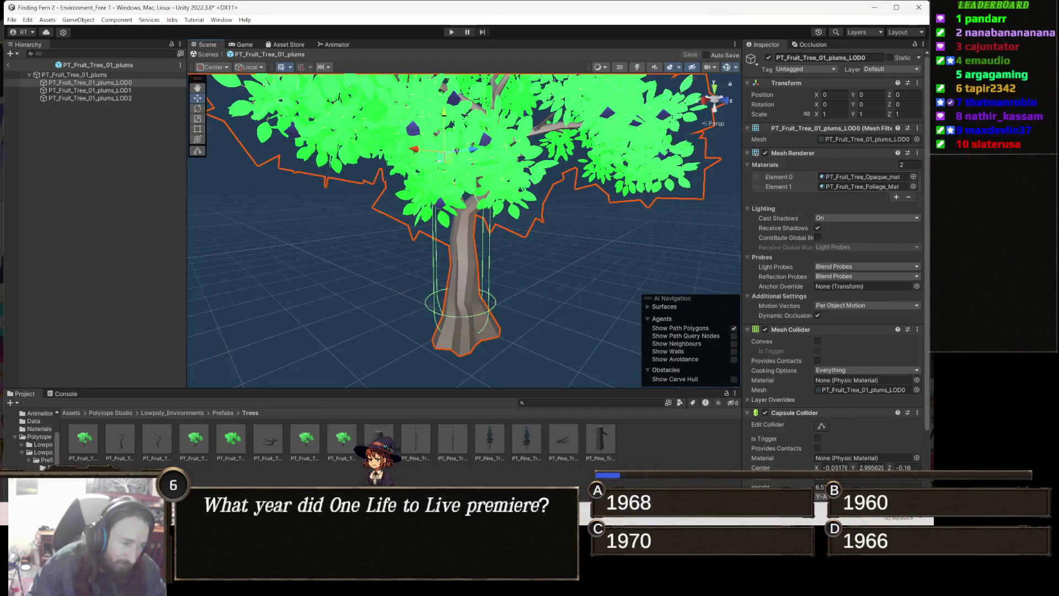
mouse_move(303, 521)
left_click(252, 458)
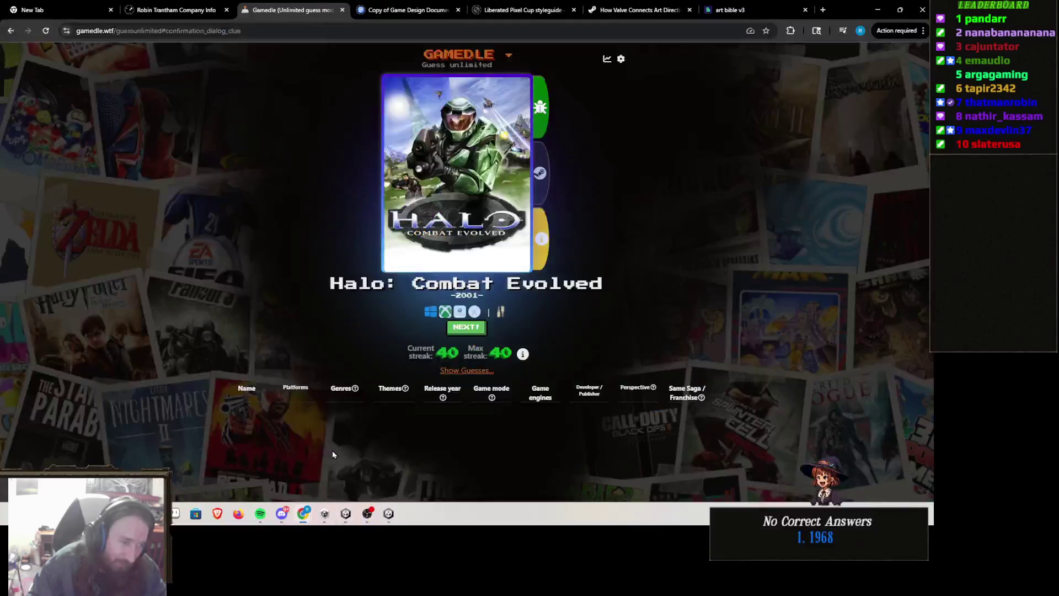
Start the next Gamedle round and guess Fortnite
left_click(467, 329)
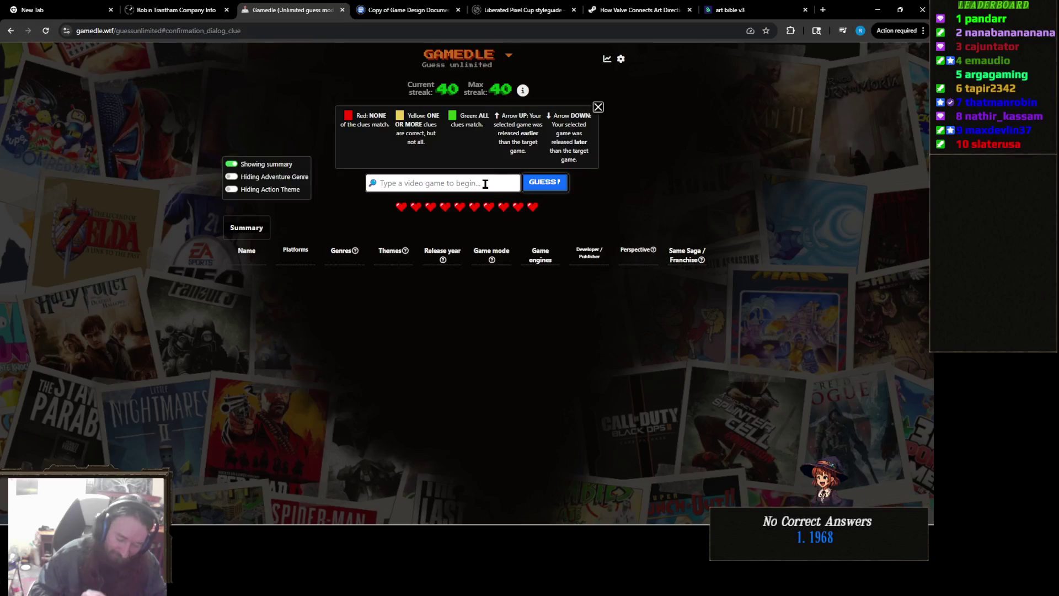
type("fortnite")
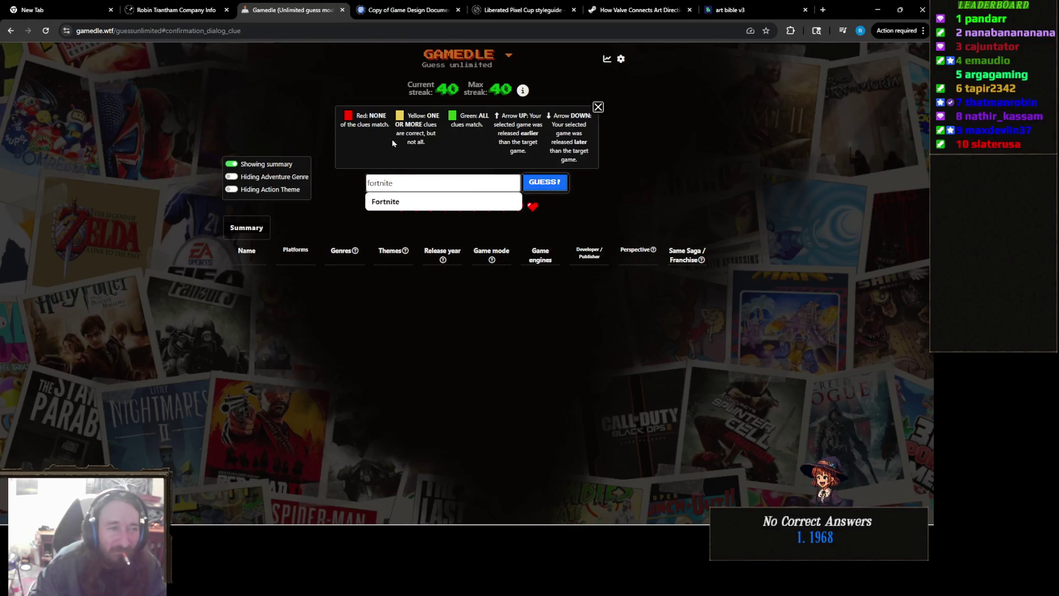
left_click(386, 201)
left_click(545, 184)
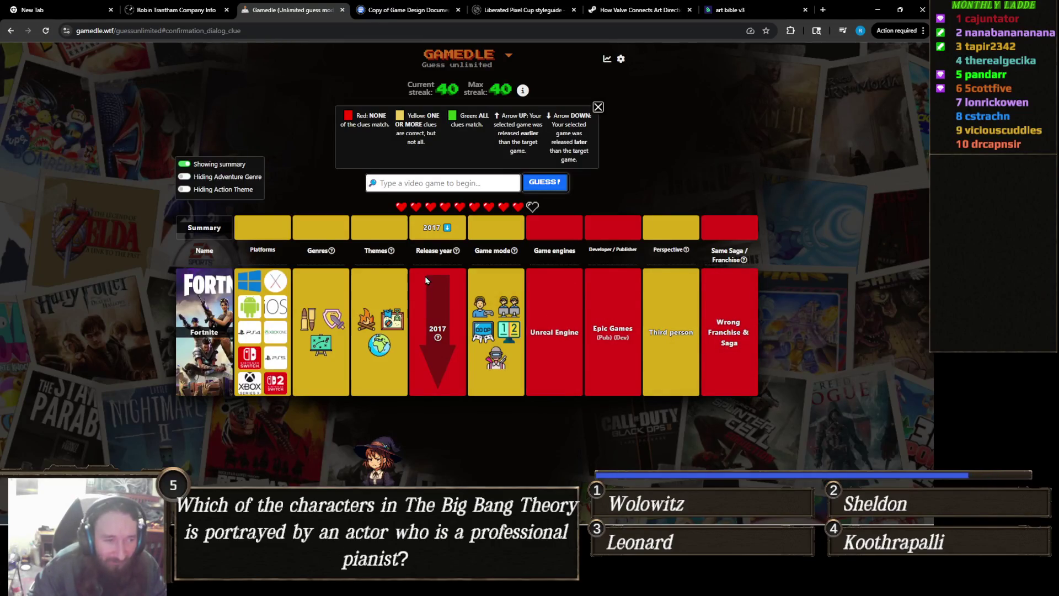
Guess The Elder Scrolls V: Skyrim, then solve it with The Elder Scrolls IV: Oblivion
left_click(484, 189)
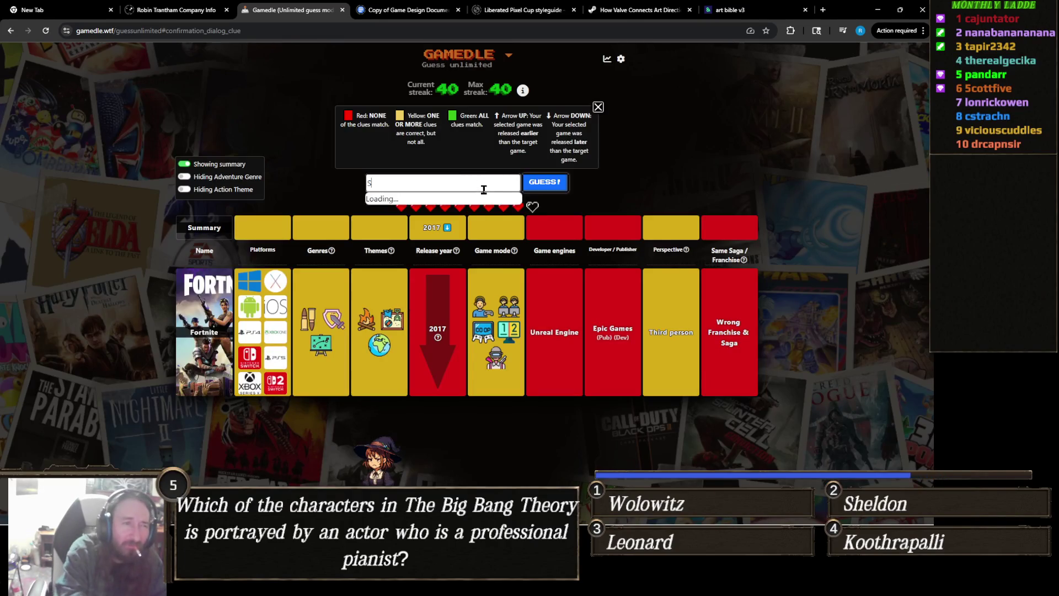
type("Skyrim")
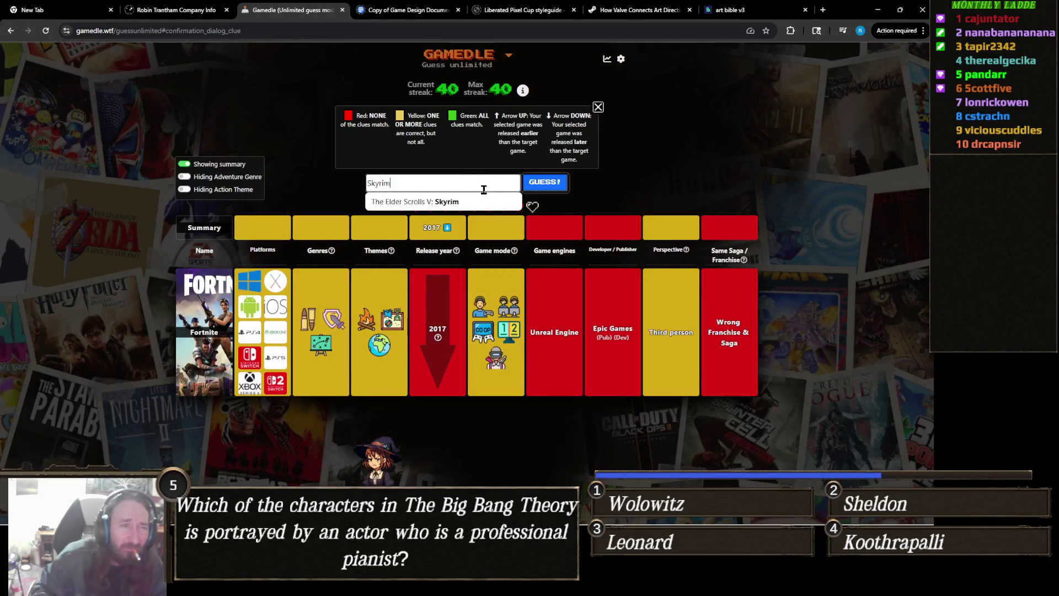
left_click(484, 200)
left_click(530, 187)
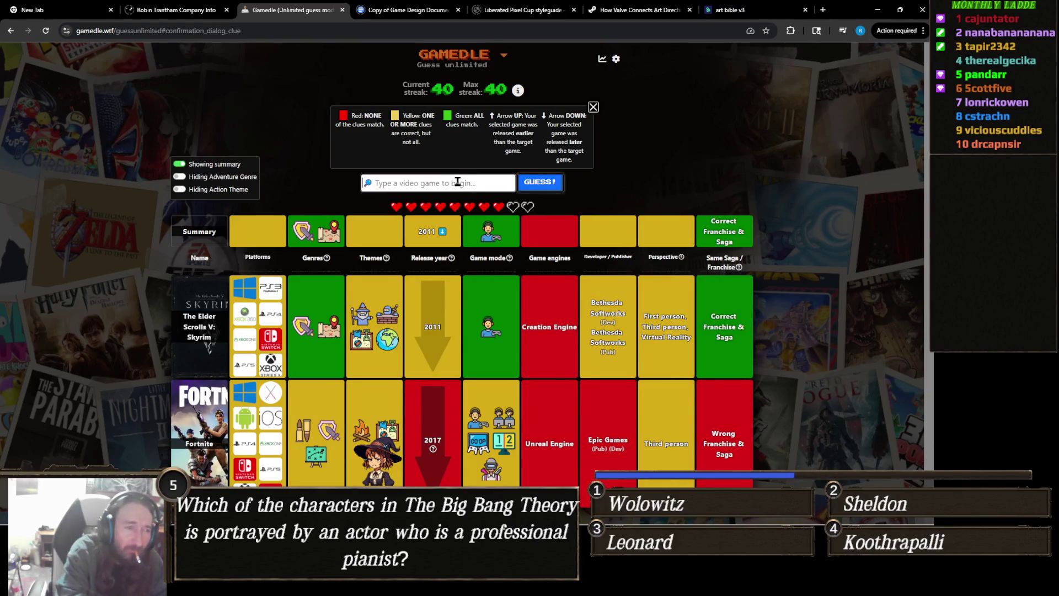
type("Ob")
type("on")
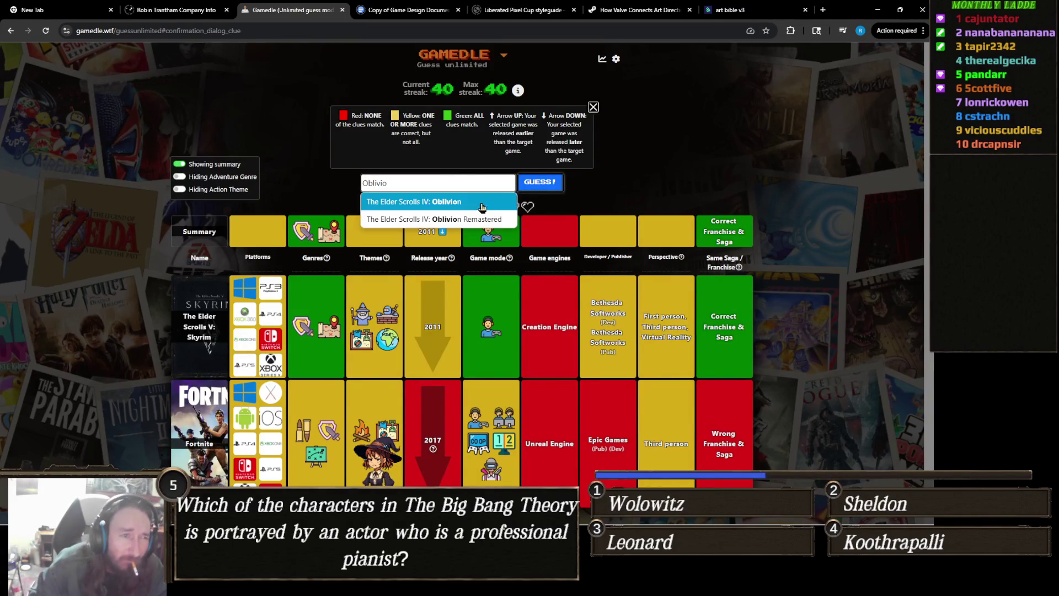
left_click(478, 204)
left_click(547, 189)
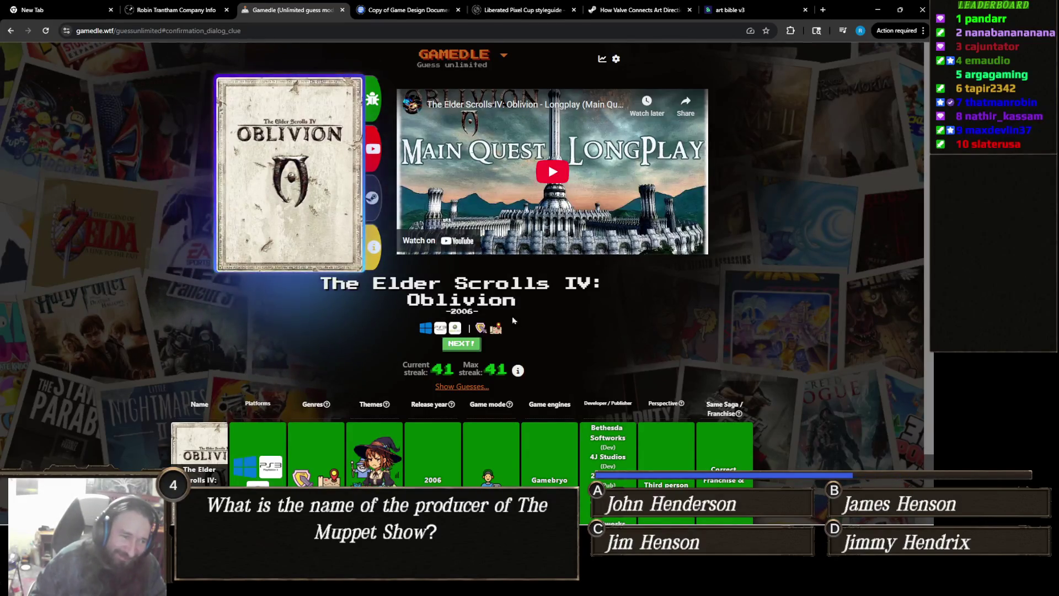
Start the next round and guess The Elder Scrolls IV: Oblivion
left_click(466, 347)
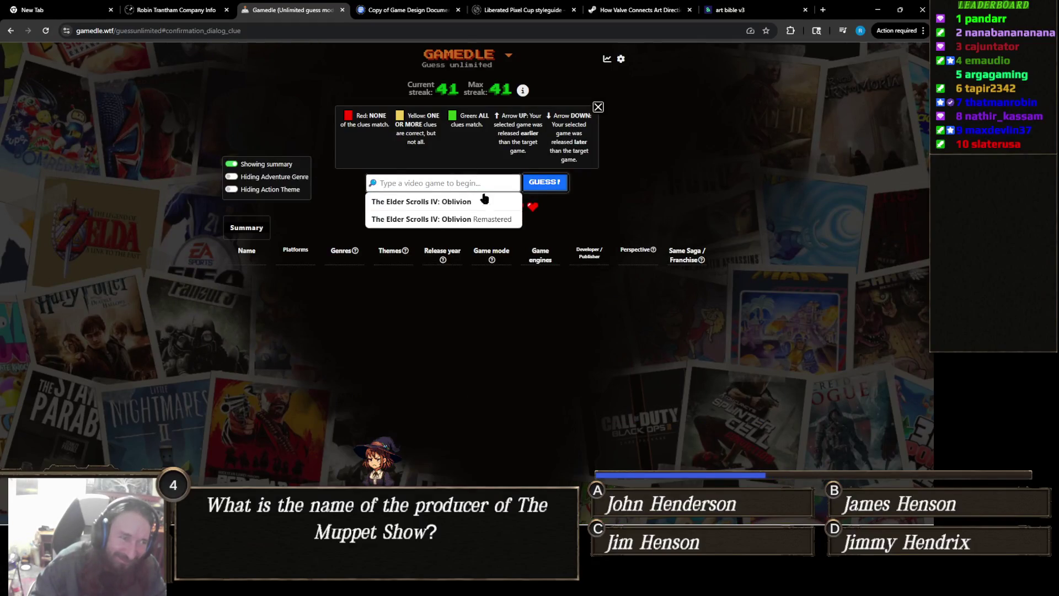
left_click(480, 203)
left_click(546, 183)
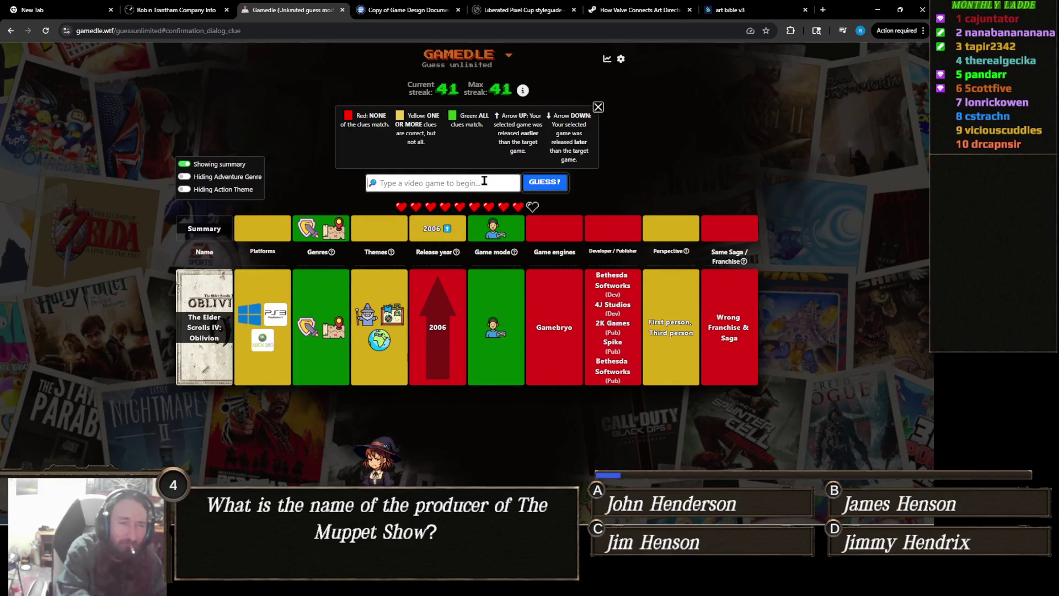
Look up Mass Effect 2, then guess The Witcher 3: Wild Hunt instead
type("O")
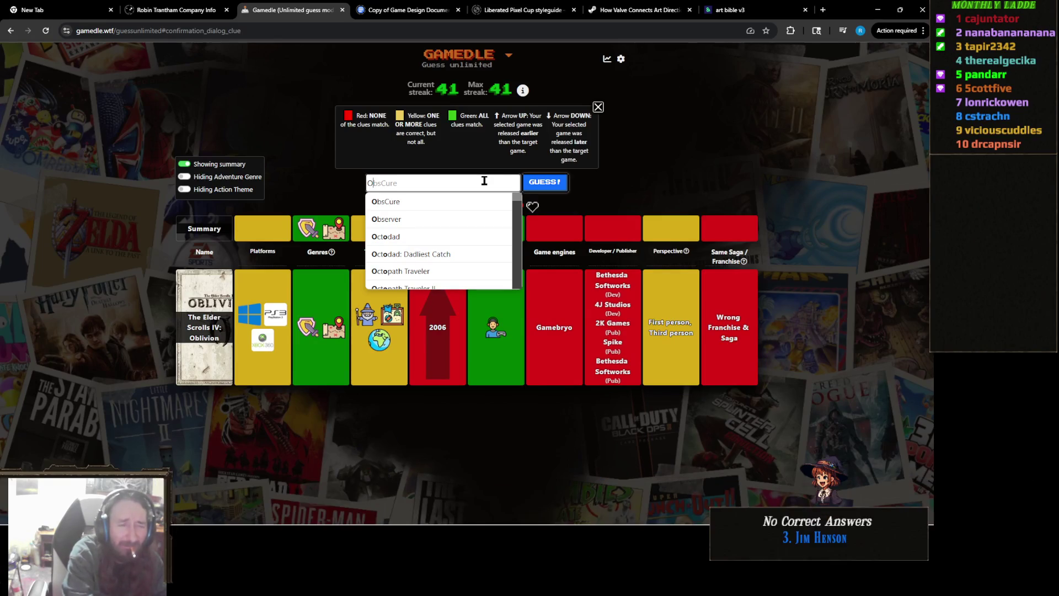
key("BackSpace")
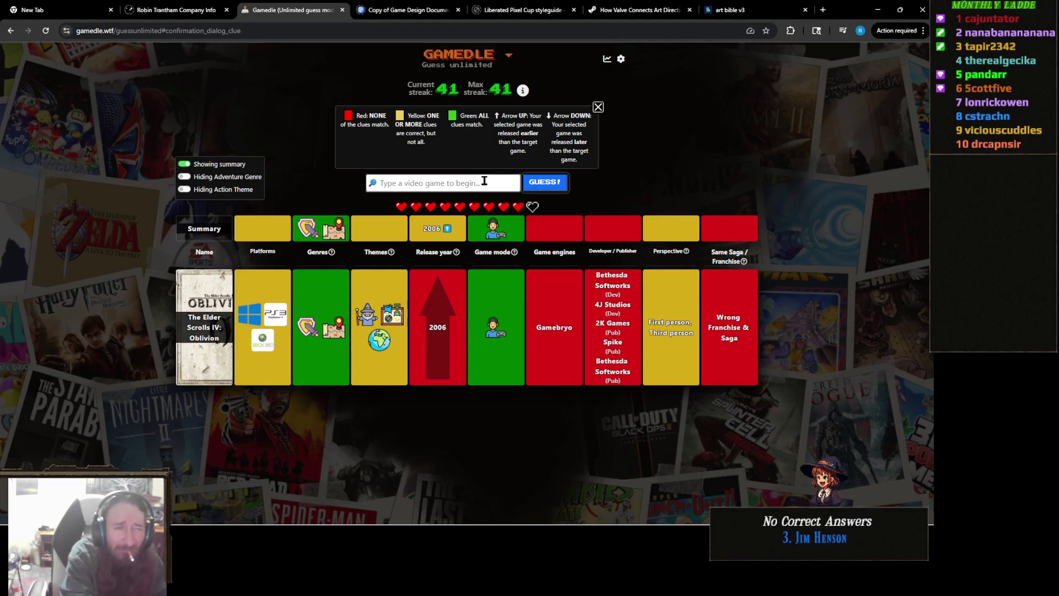
type("Mass effect")
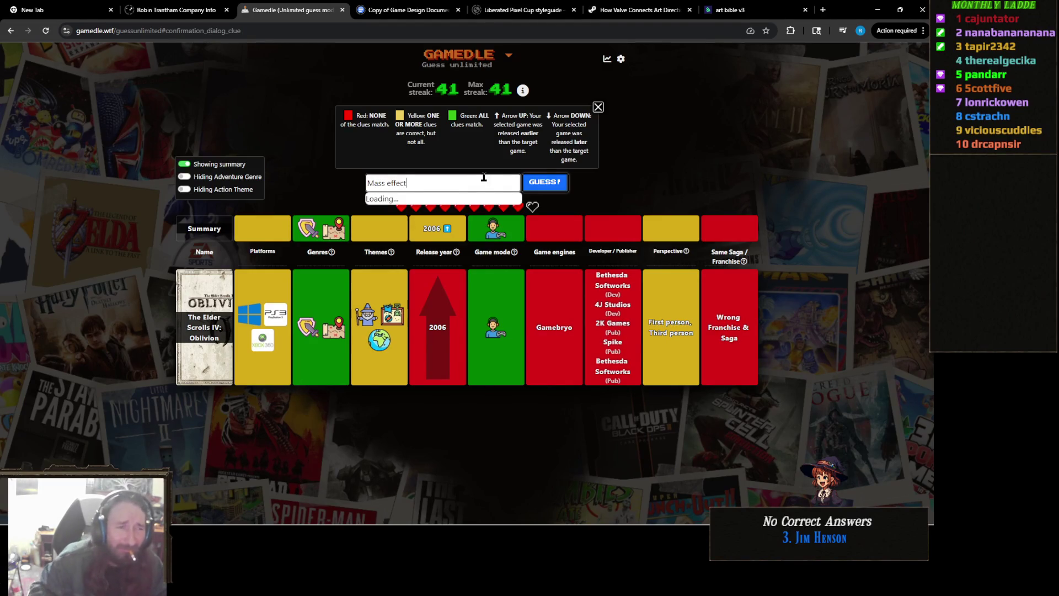
triple_click(434, 185)
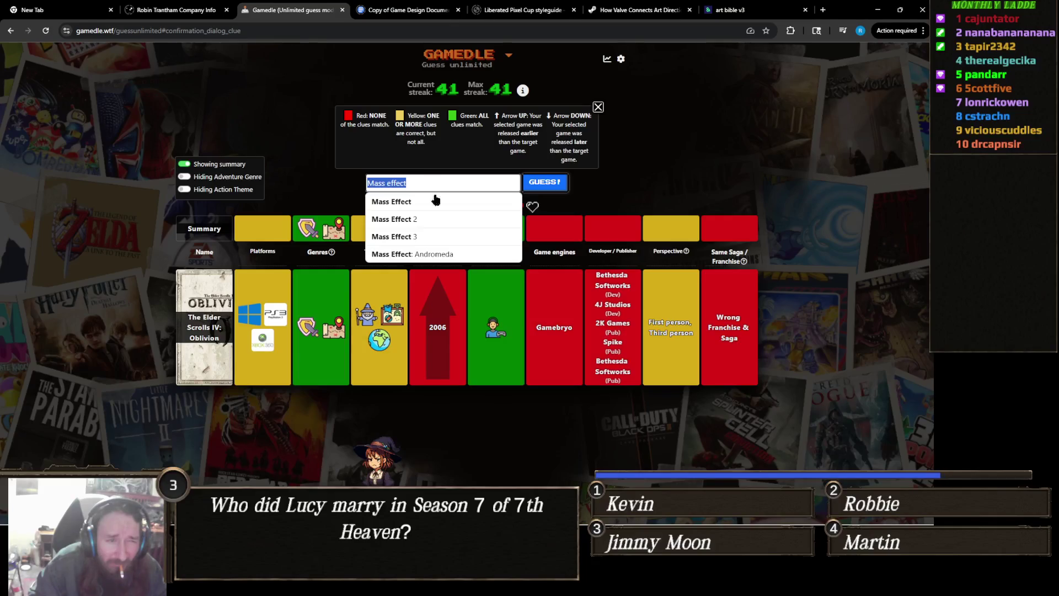
left_click(436, 219)
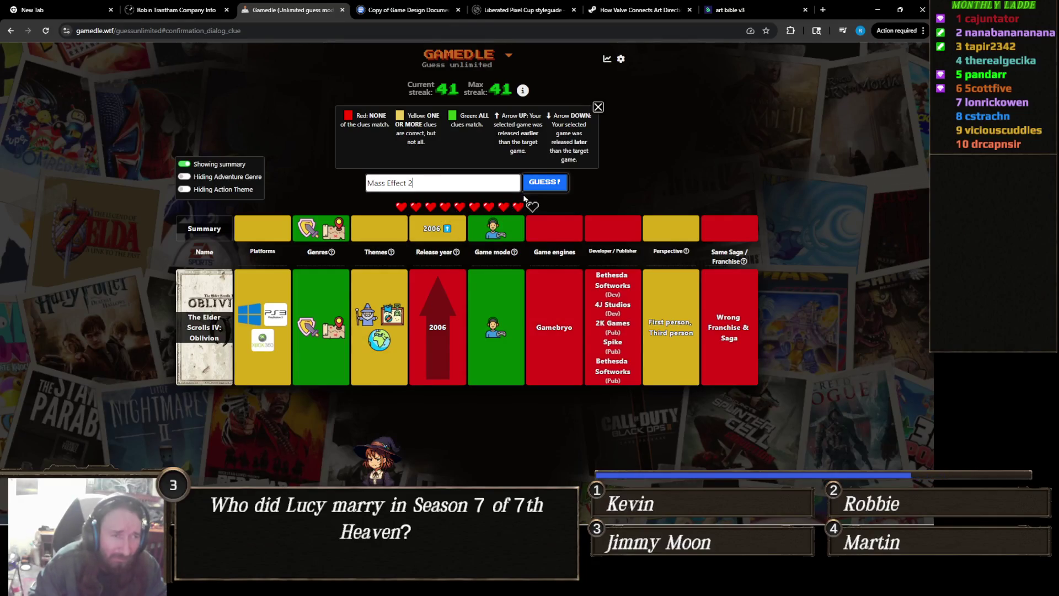
triple_click(464, 185)
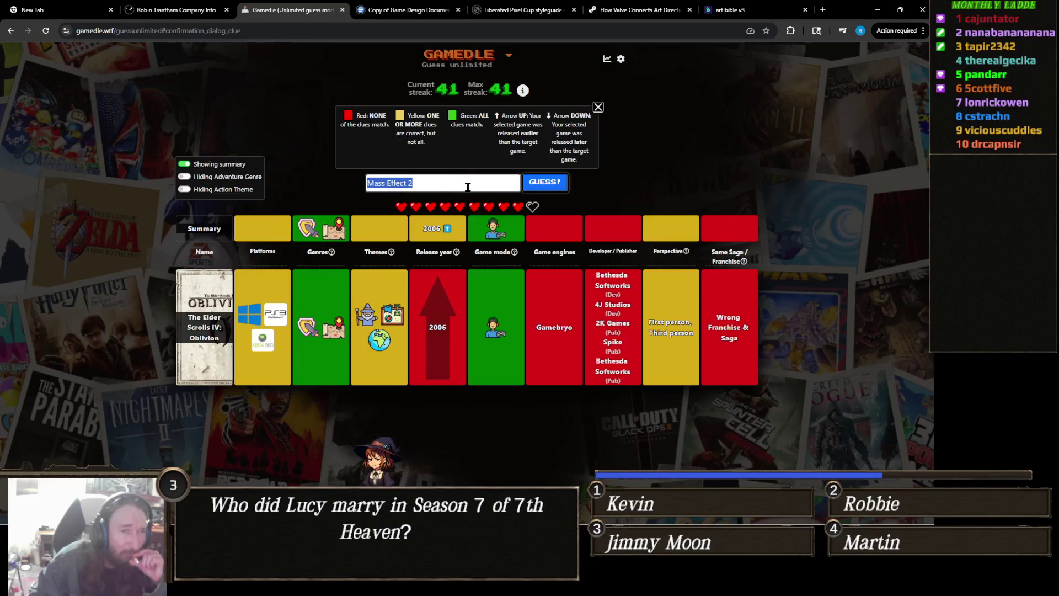
type("witcher")
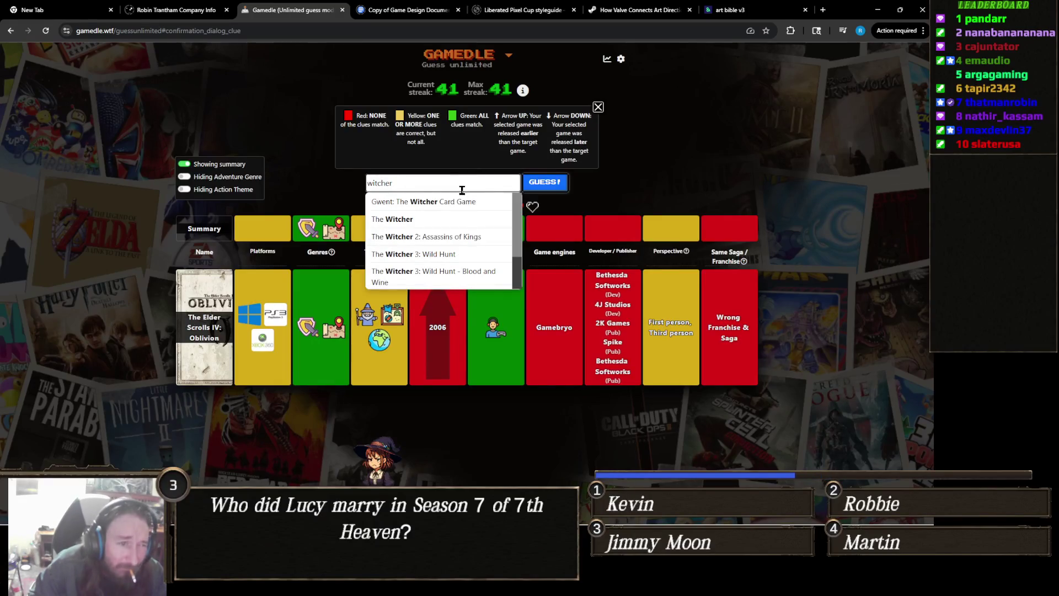
left_click(474, 254)
left_click(544, 182)
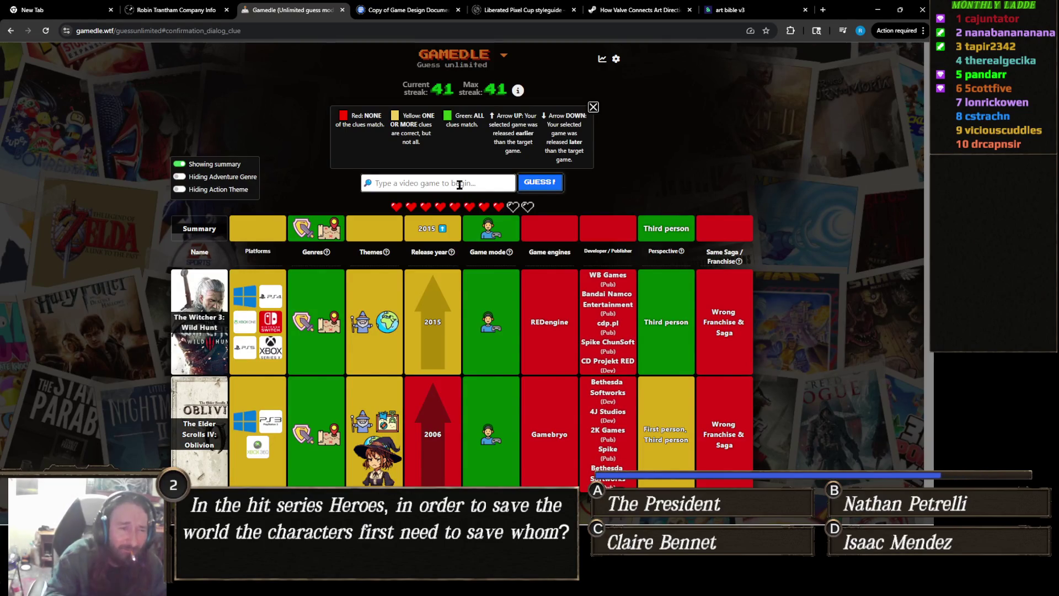
Guess Kingdoms of Amalur: Reckoning and scroll through the result table
type("kingdom ")
type("of am")
left_click(508, 197)
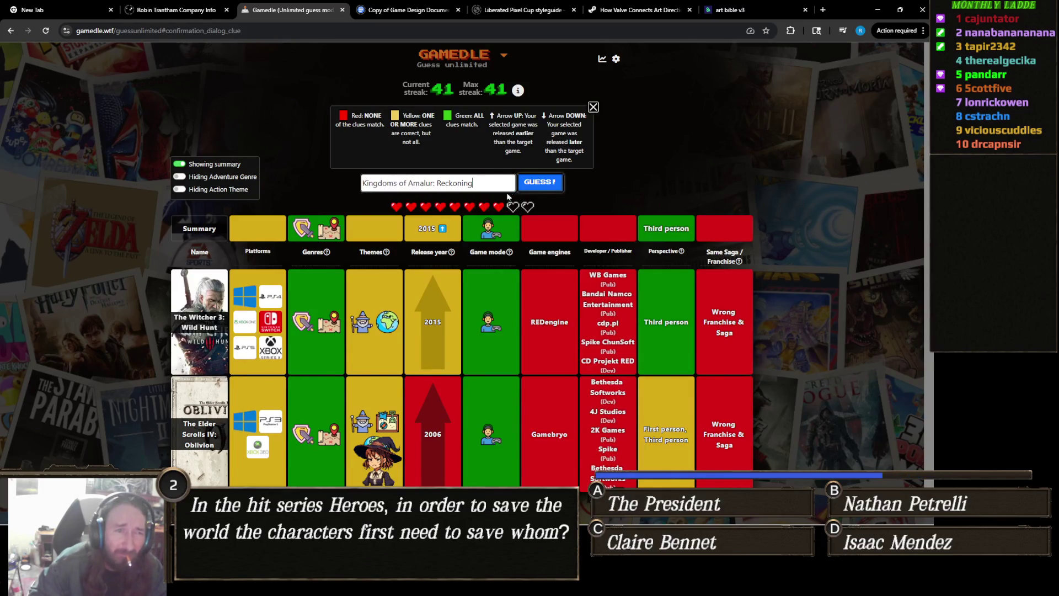
left_click(530, 185)
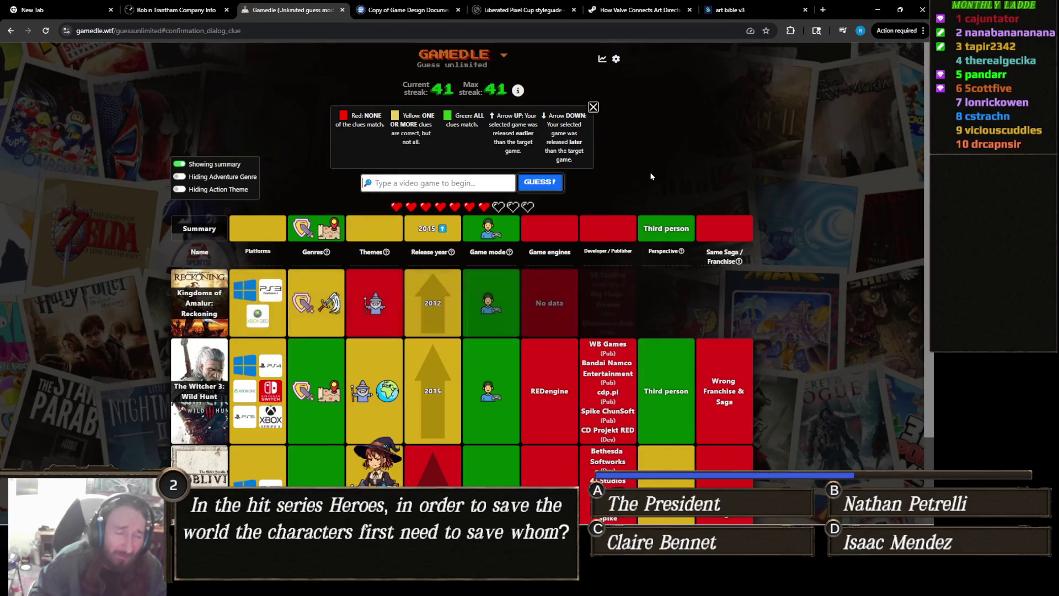
scroll(433, 356, "down", 1)
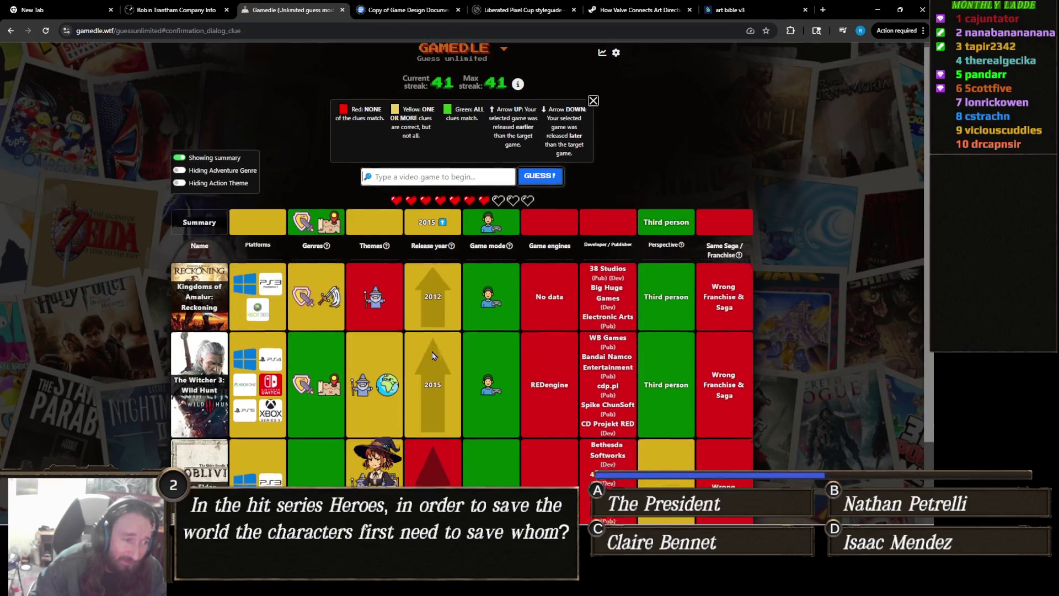
scroll(432, 356, "down", 2)
mouse_move(389, 279)
scroll(395, 283, "up", 2)
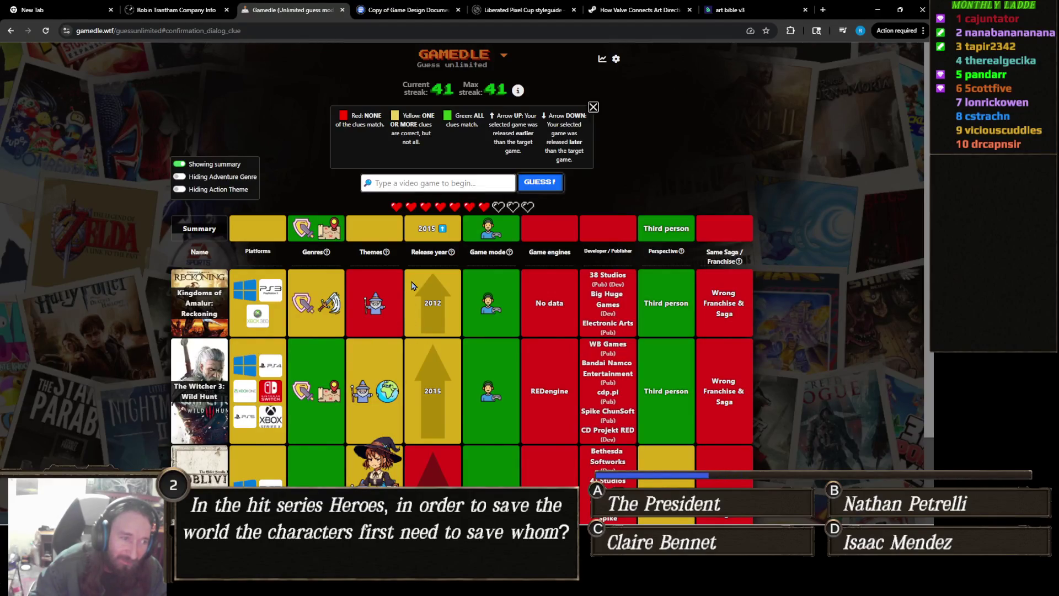
Review the clue table, then enter 'elden ring' in the search box
mouse_move(335, 374)
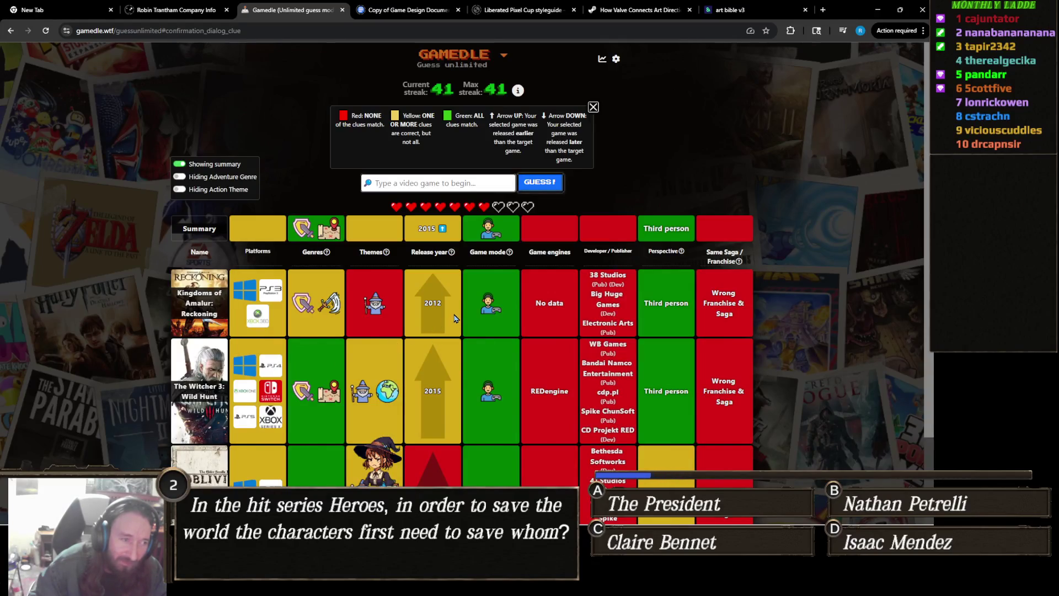
scroll(454, 318, "down", 2)
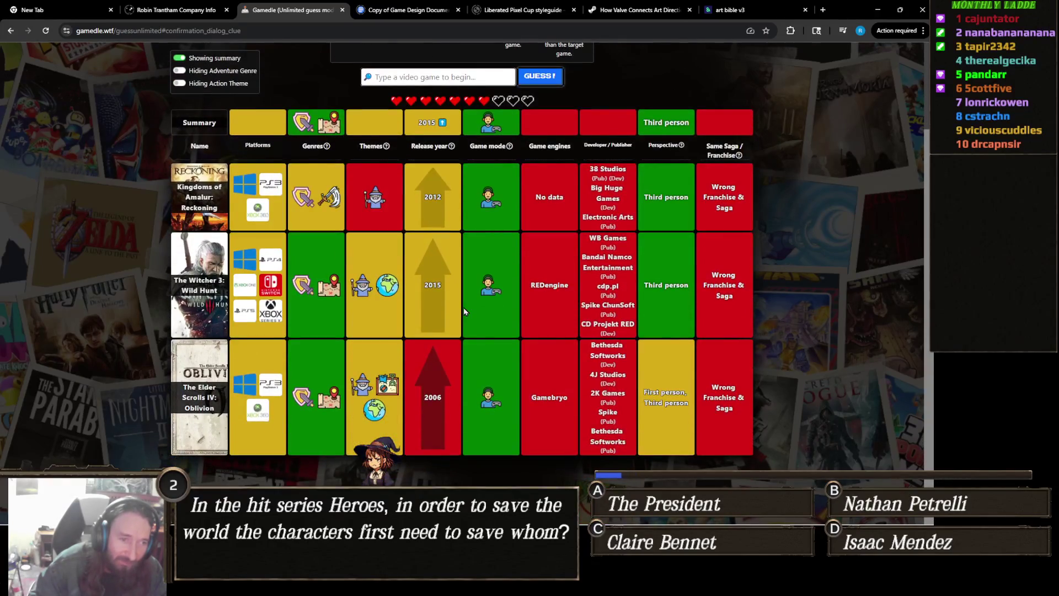
scroll(464, 311, "up", 2)
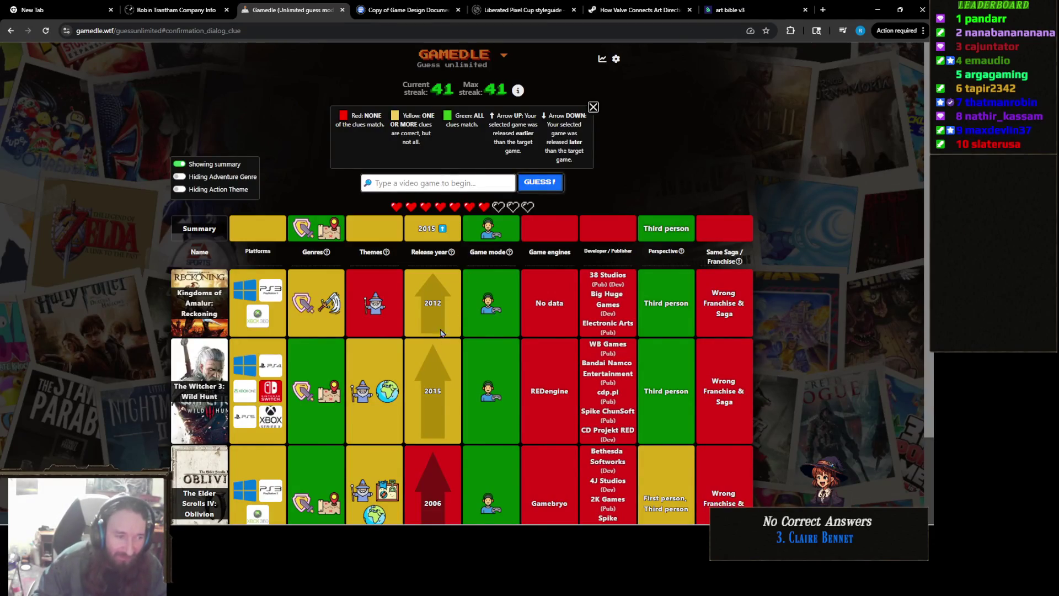
scroll(402, 358, "down", 2)
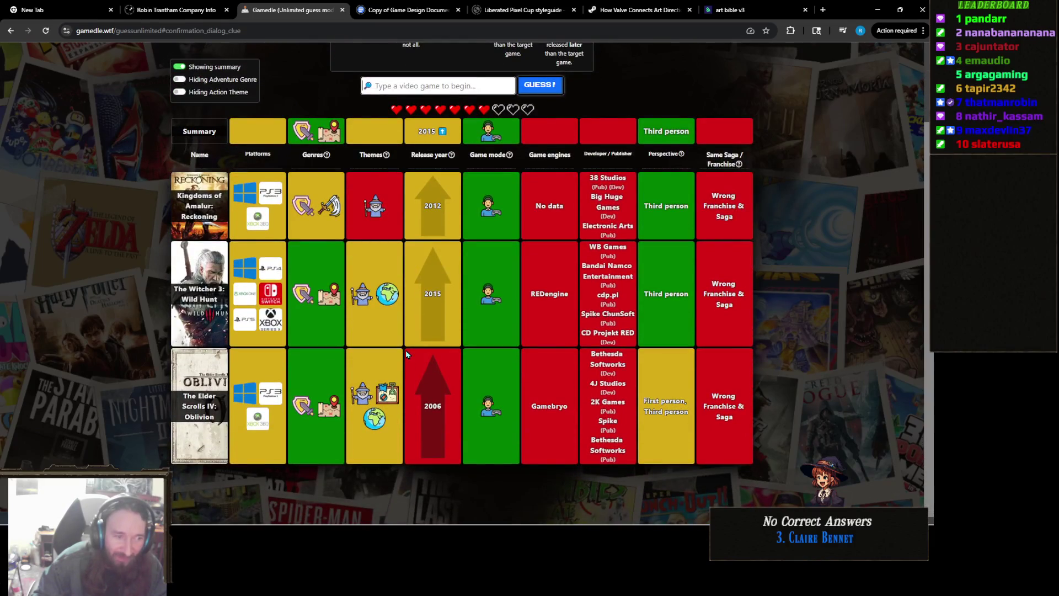
scroll(407, 354, "up", 2)
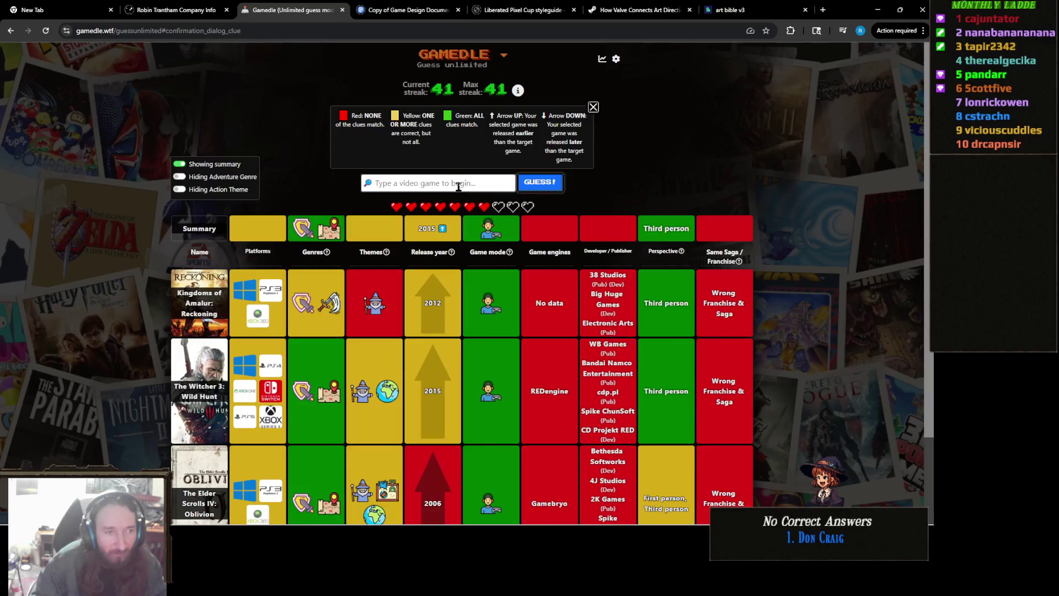
type("elden ring")
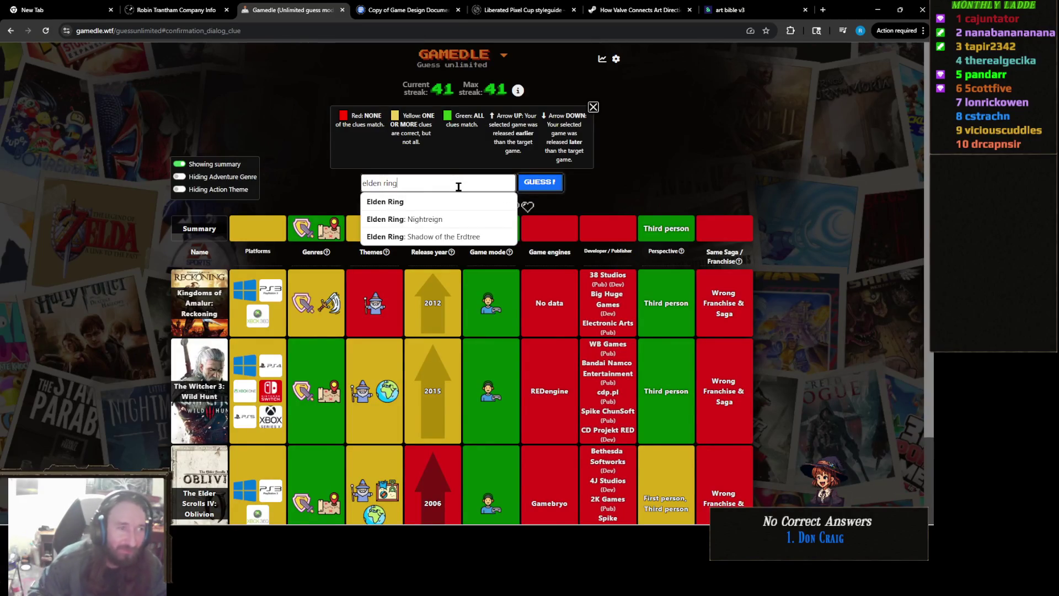
Guess Elden Ring and review its result row
left_click(456, 207)
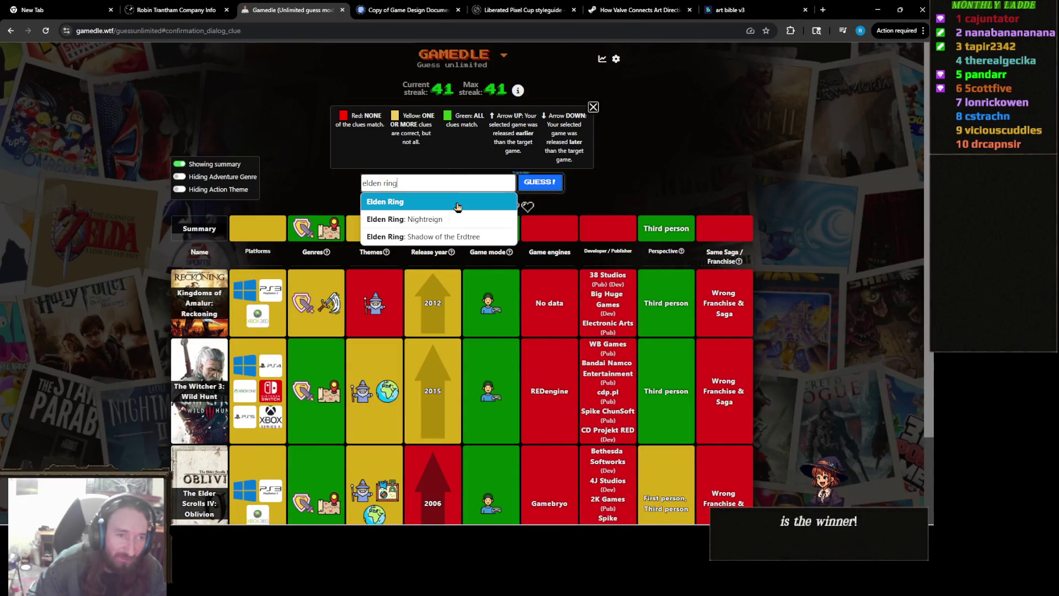
left_click(539, 189)
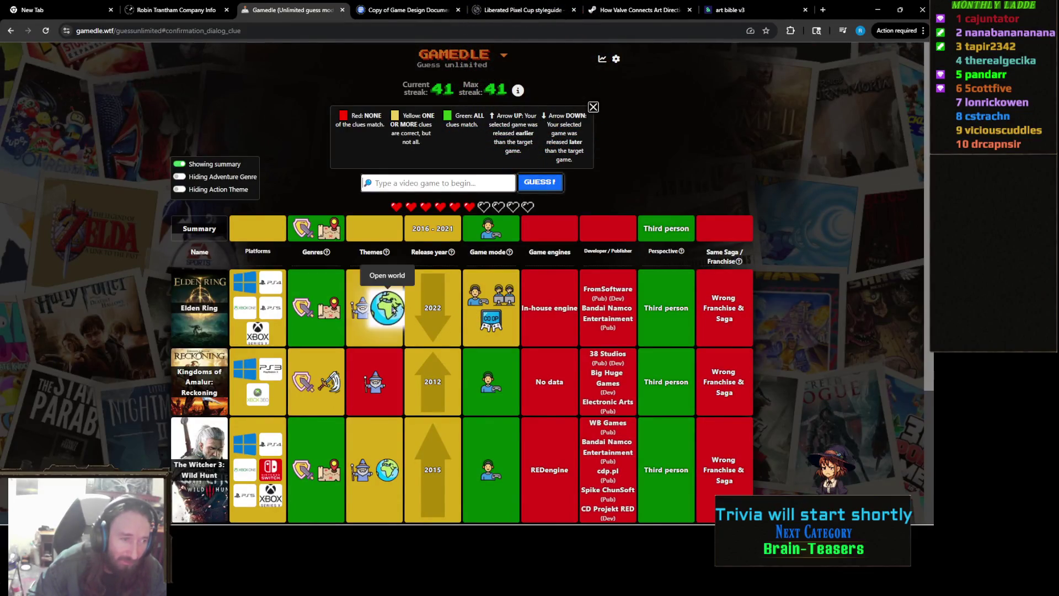
scroll(450, 332, "down", 3)
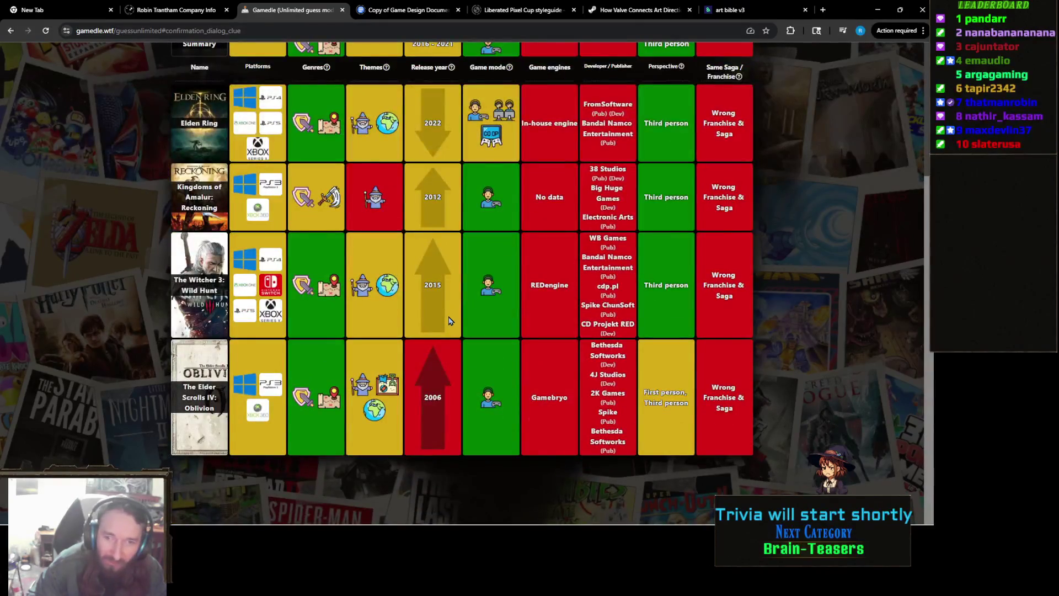
scroll(449, 320, "up", 2)
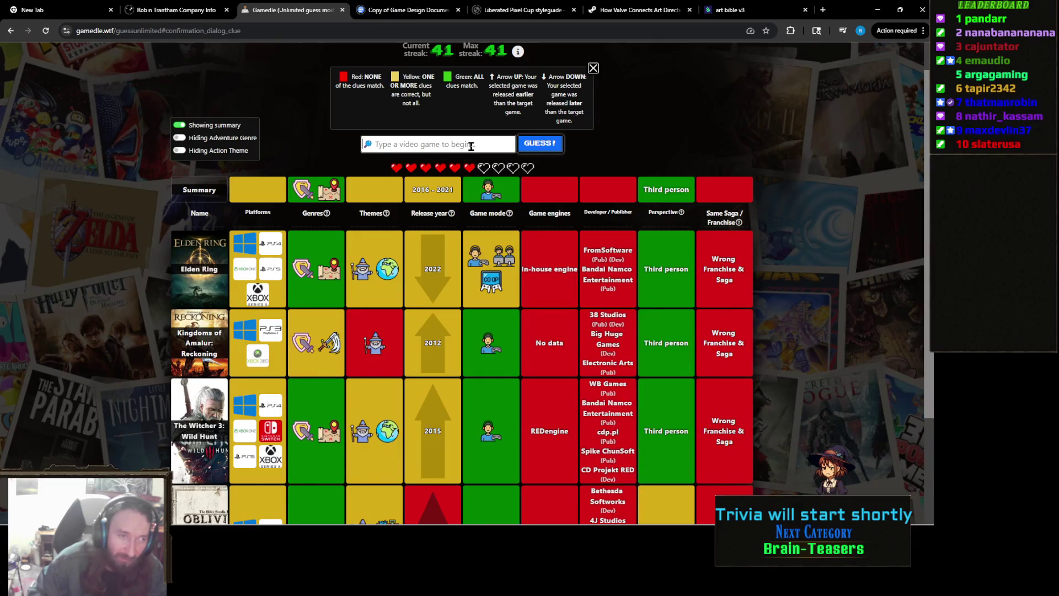
Guess Minecraft Dungeons, then close the loading video tab
type("minecr")
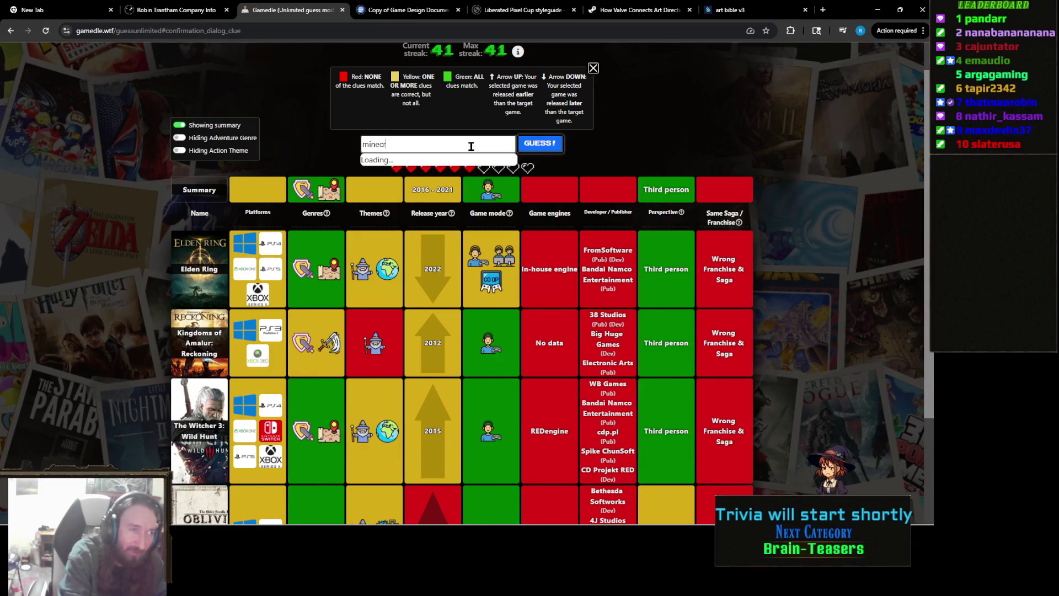
type("aft dung")
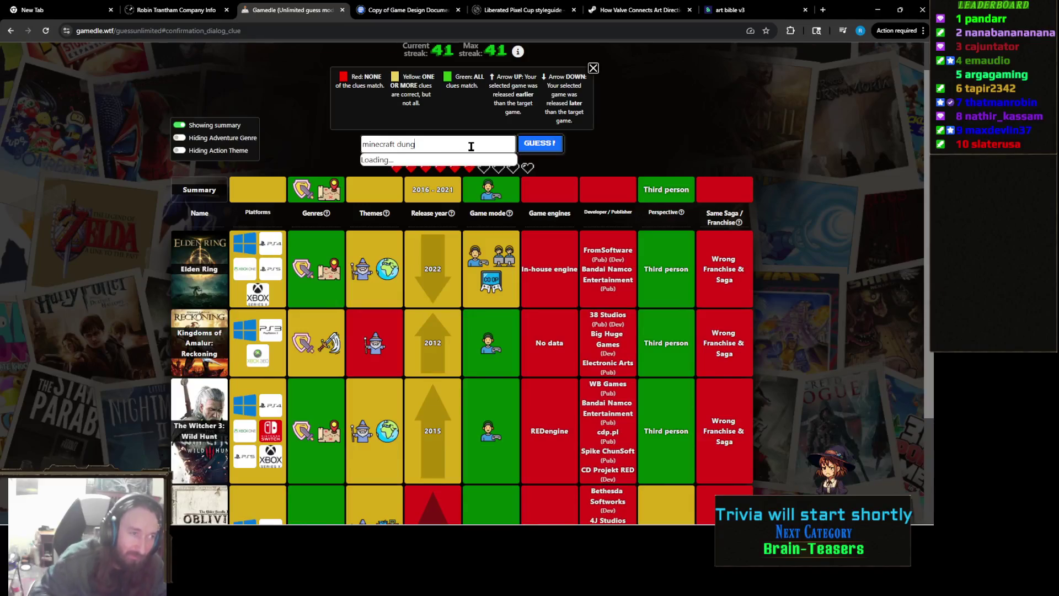
left_click(469, 160)
left_click(560, 144)
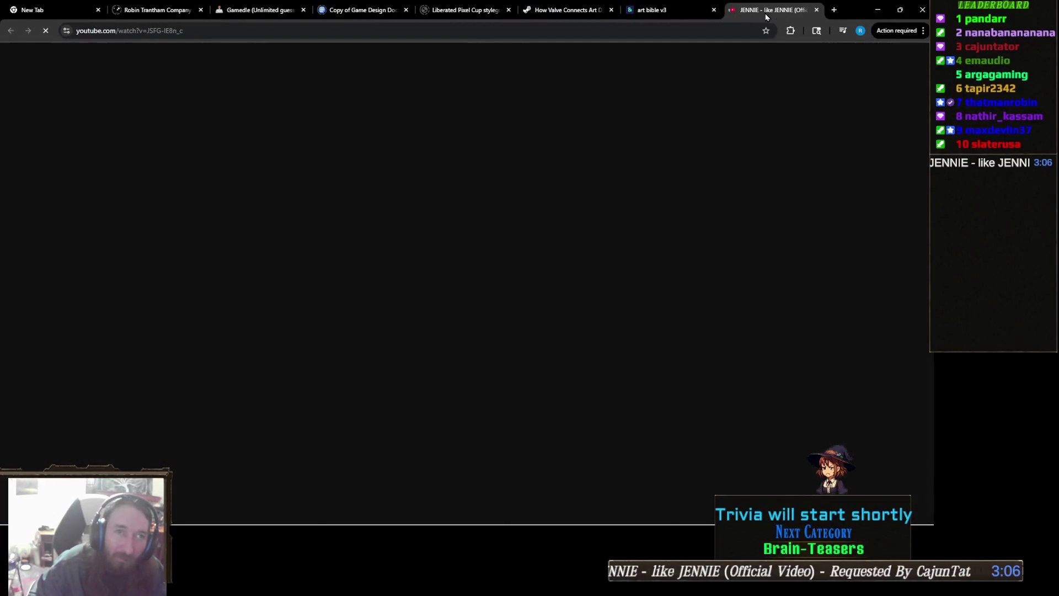
middle_click(766, 13)
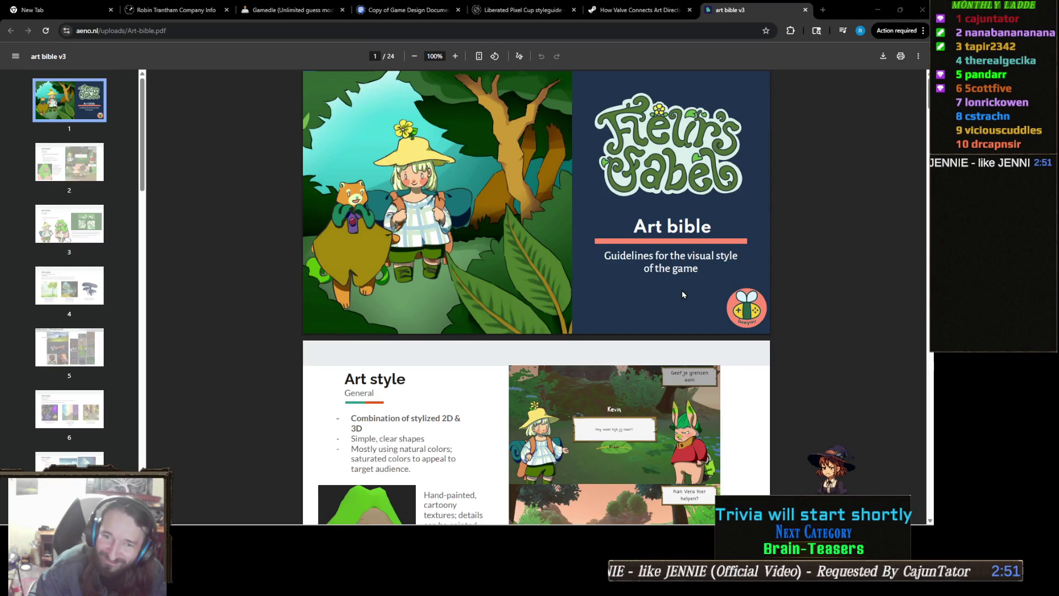
Glance at the company info tab, then go back to the Gamedle game
left_click(192, 15)
left_click(272, 17)
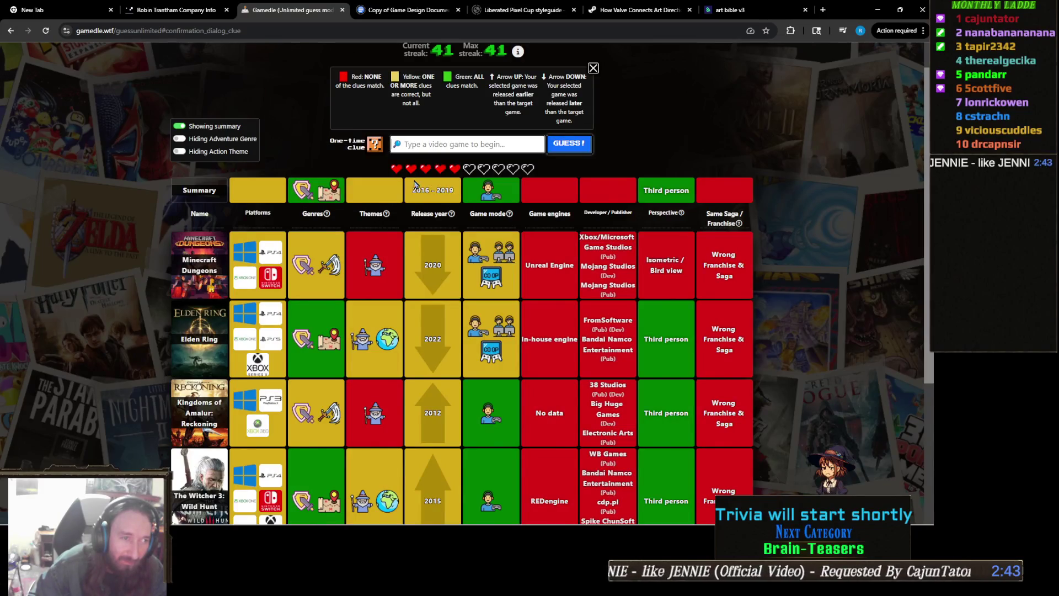
Use the one-time clue to reveal the 2017 release year, then enter 'horizon zero'
left_click(382, 149)
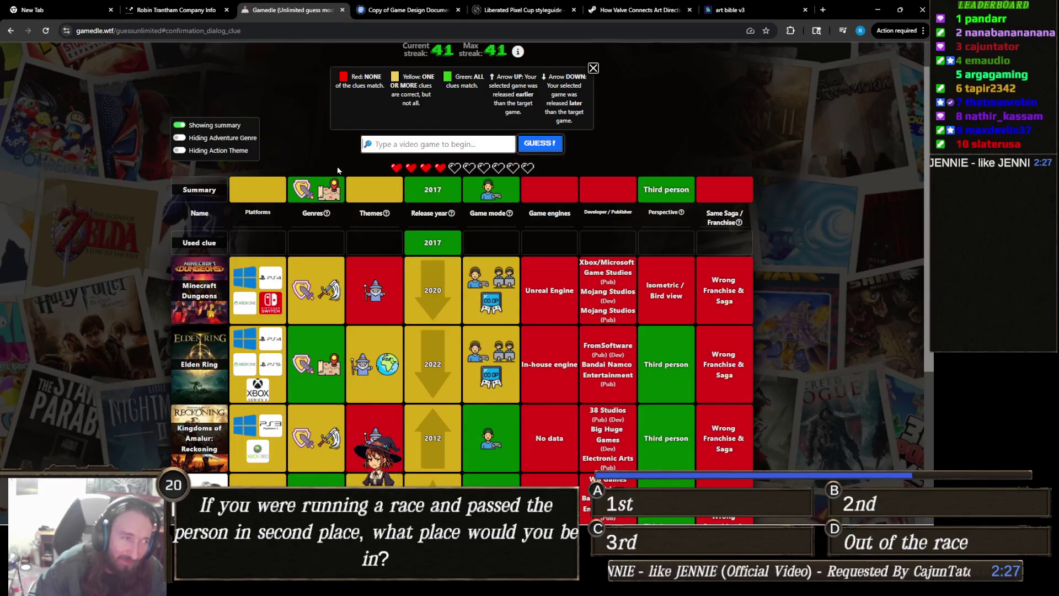
scroll(488, 283, "up", 1)
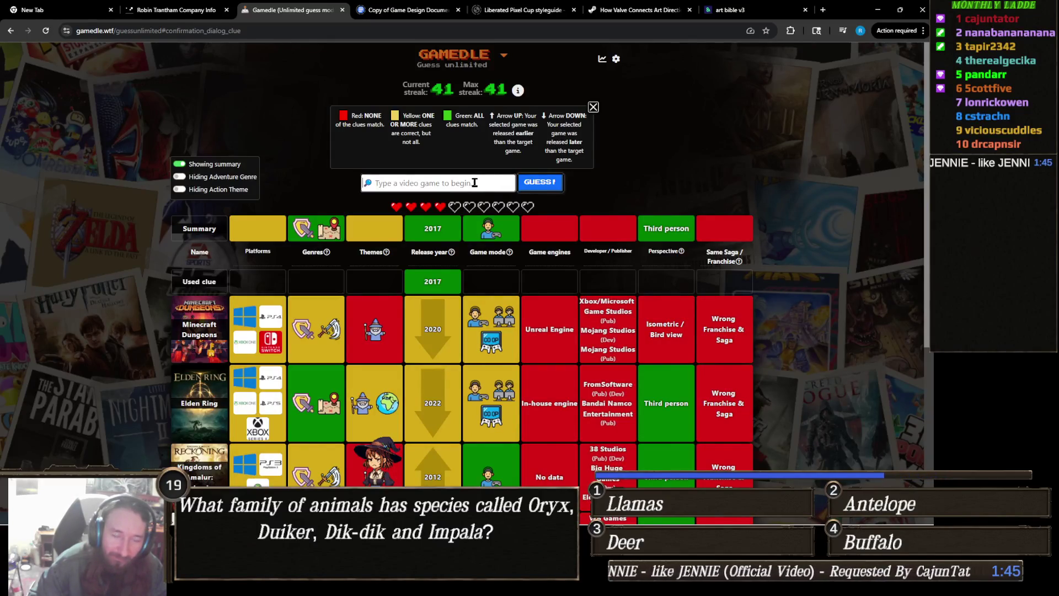
scroll(474, 181, "down", 5)
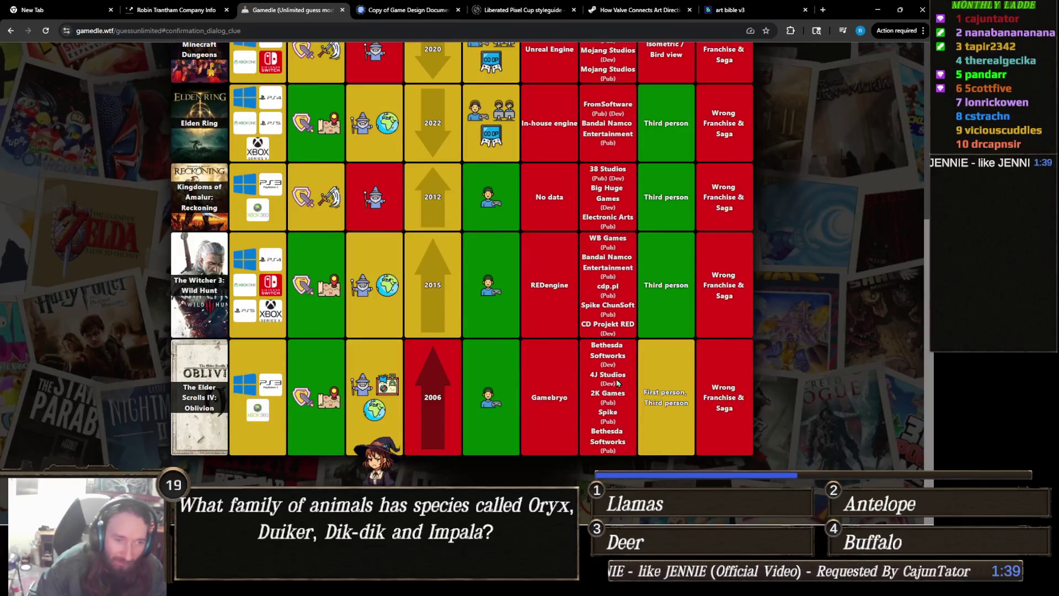
scroll(495, 372, "up", 5)
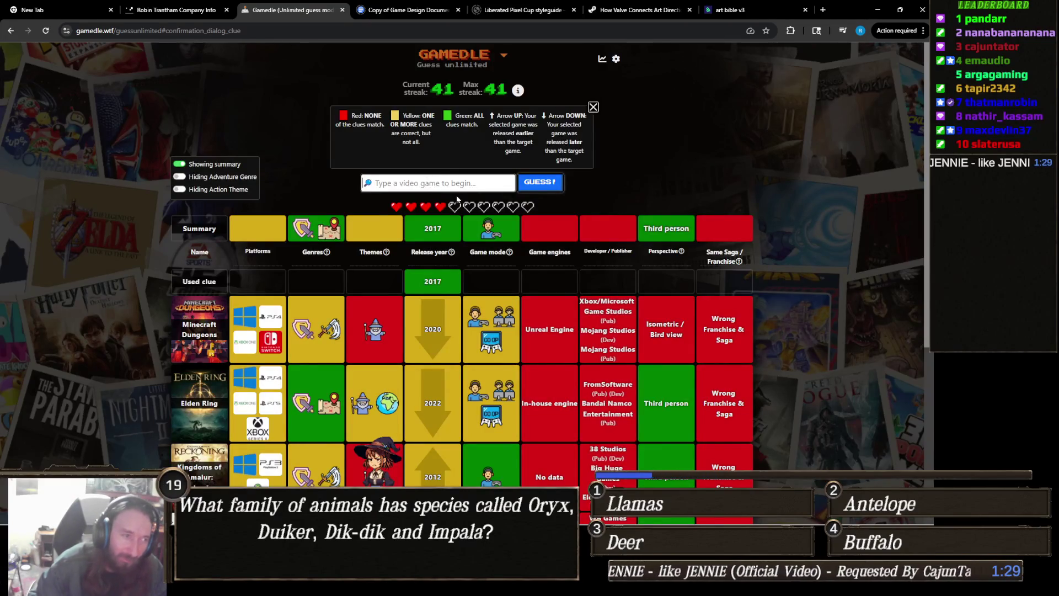
type("horiz")
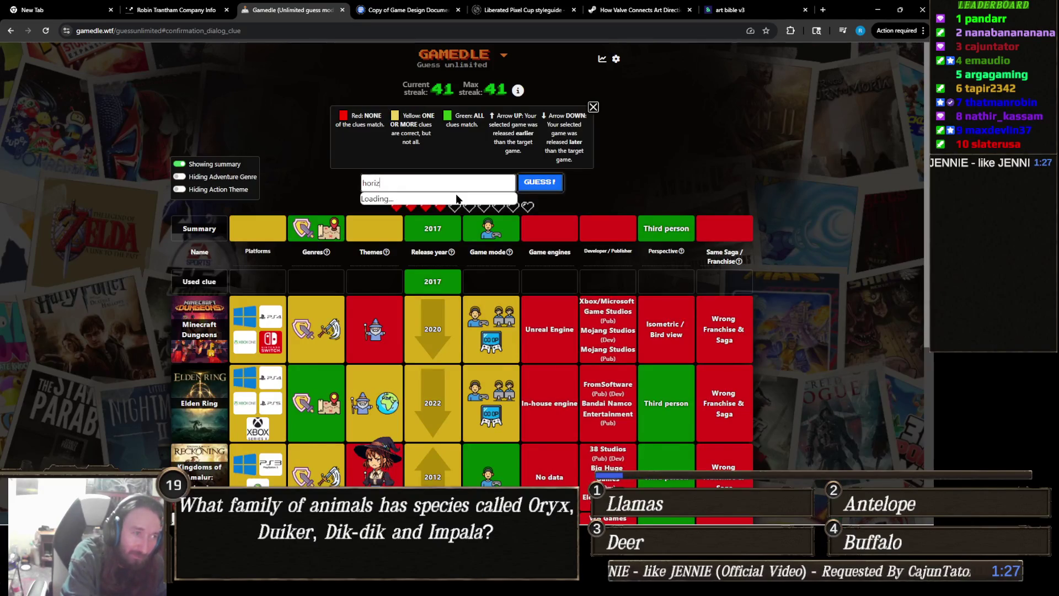
type("on zero")
Submit Horizon Zero Dawn as the sixth guess
key("Return")
left_click(536, 185)
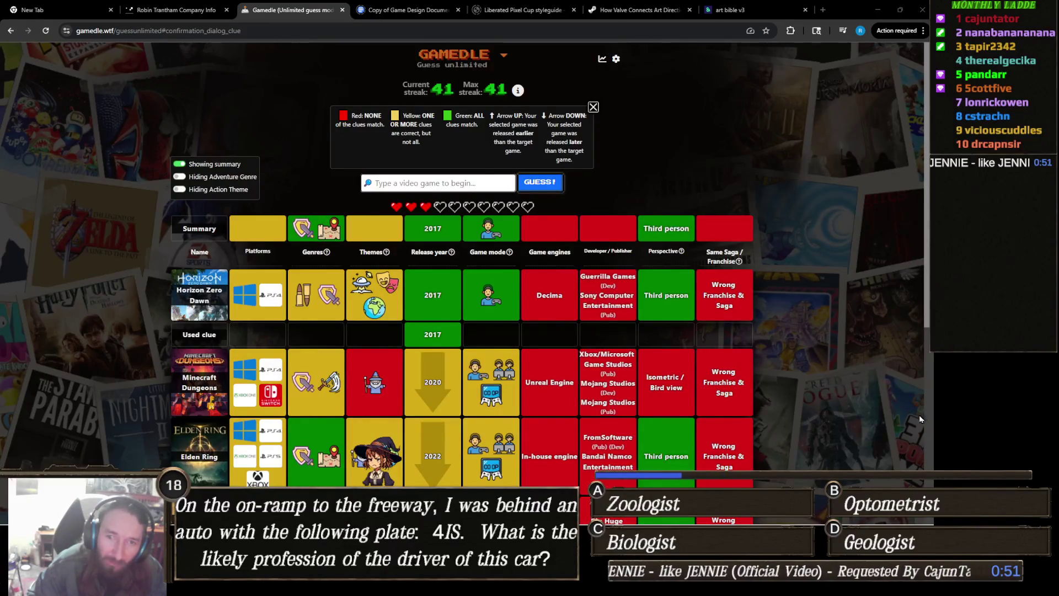
Search 'breath' and guess The Legend of Zelda: Breath of the Wild
mouse_move(508, 257)
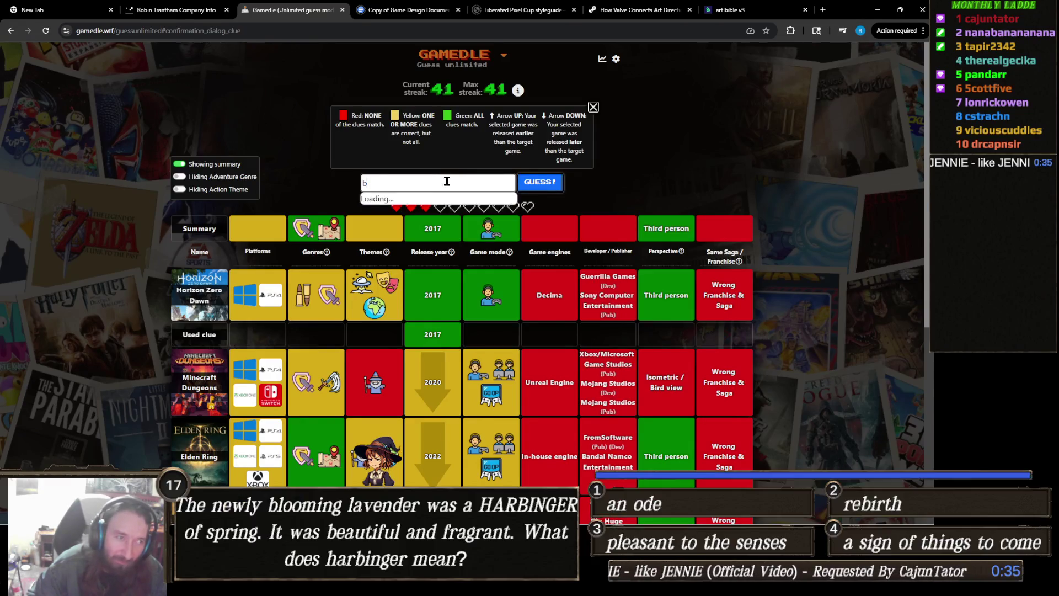
type("breath")
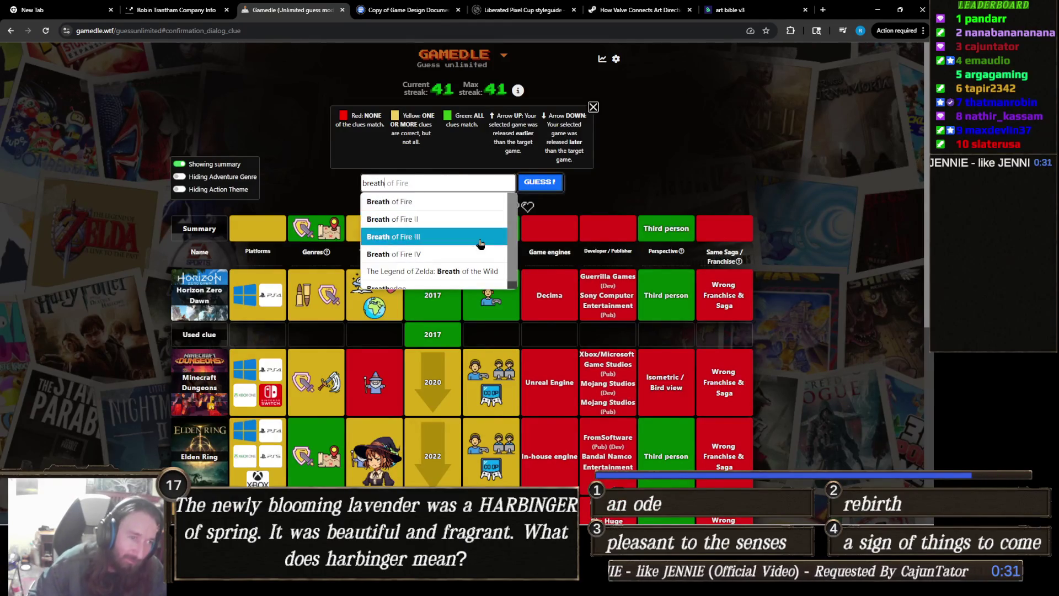
left_click(474, 275)
left_click(541, 182)
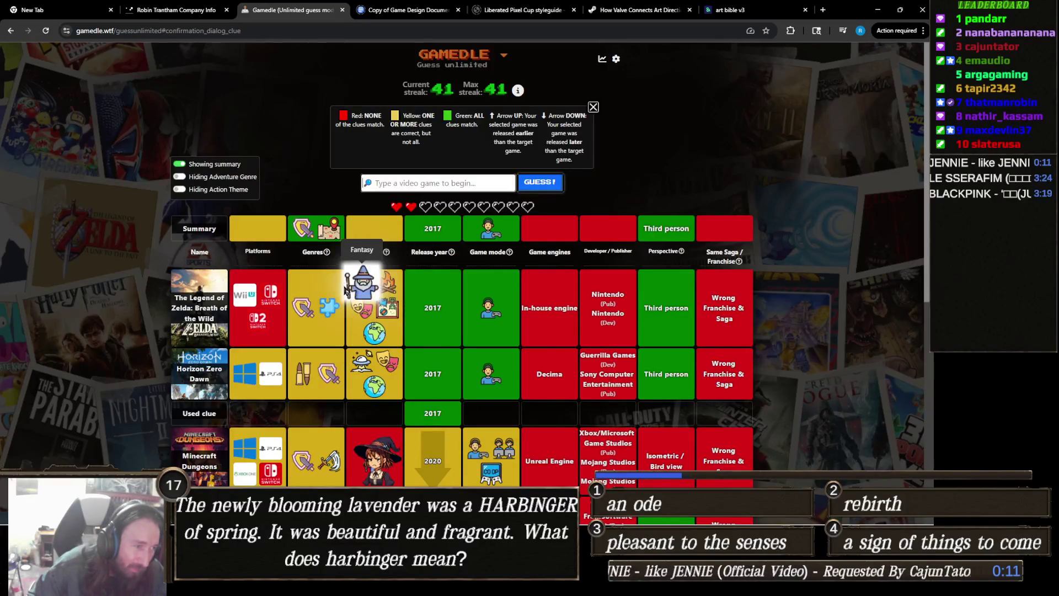
Close the stray YouTube tab and return to the Gamedle results table
scroll(278, 237, "down", 2)
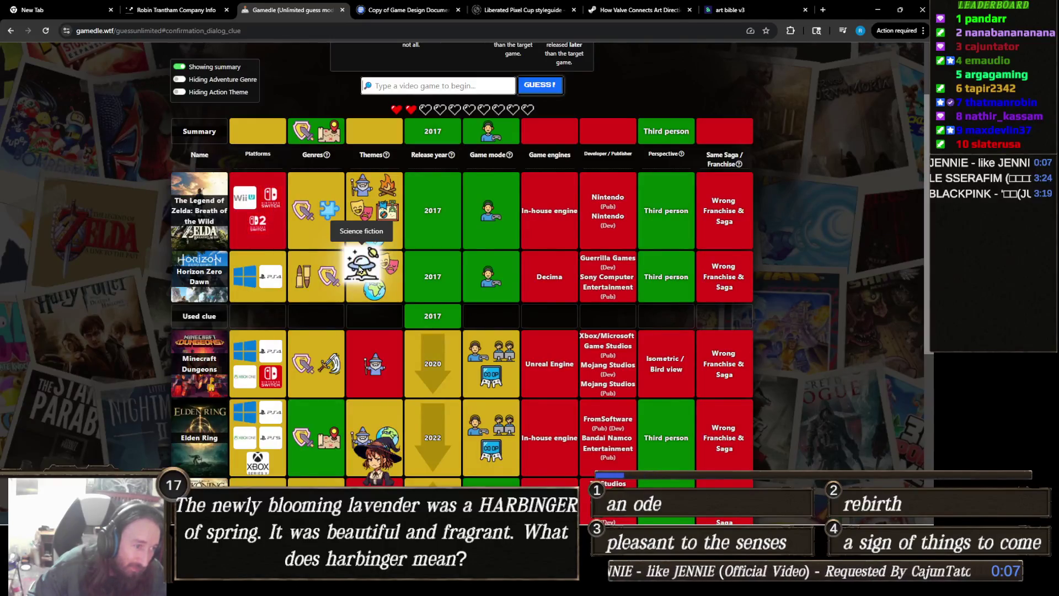
scroll(364, 248, "down", 3)
scroll(382, 240, "up", 6)
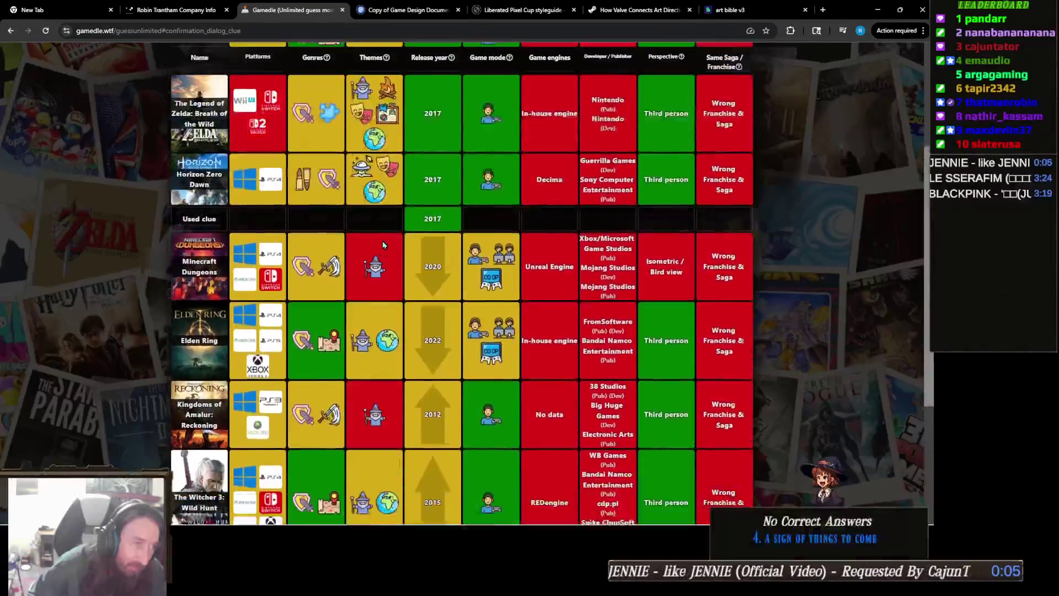
scroll(389, 248, "down", 4)
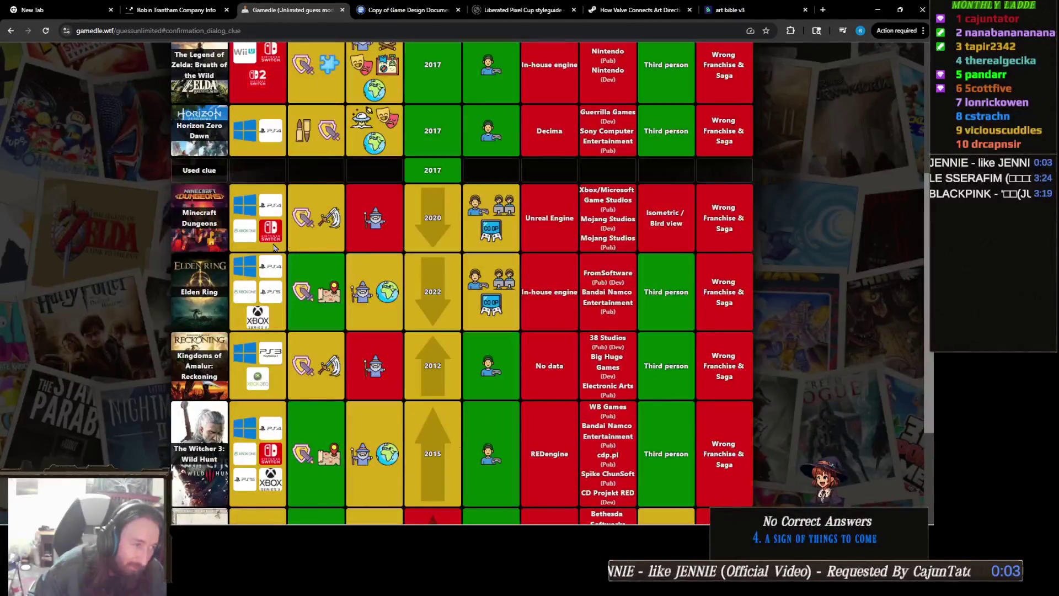
scroll(238, 237, "down", 3)
scroll(296, 291, "up", 5)
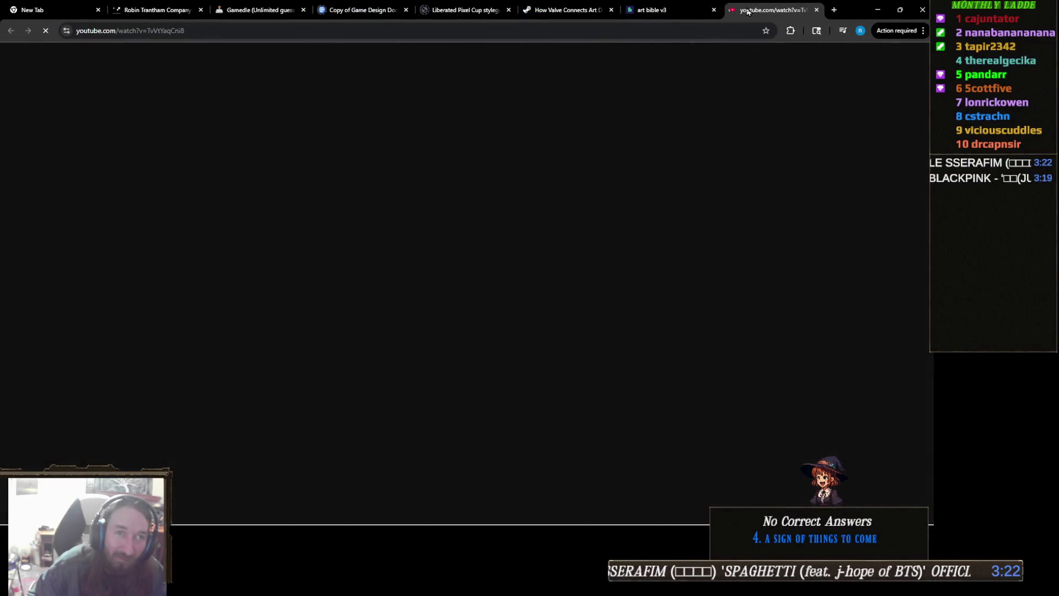
middle_click(748, 12)
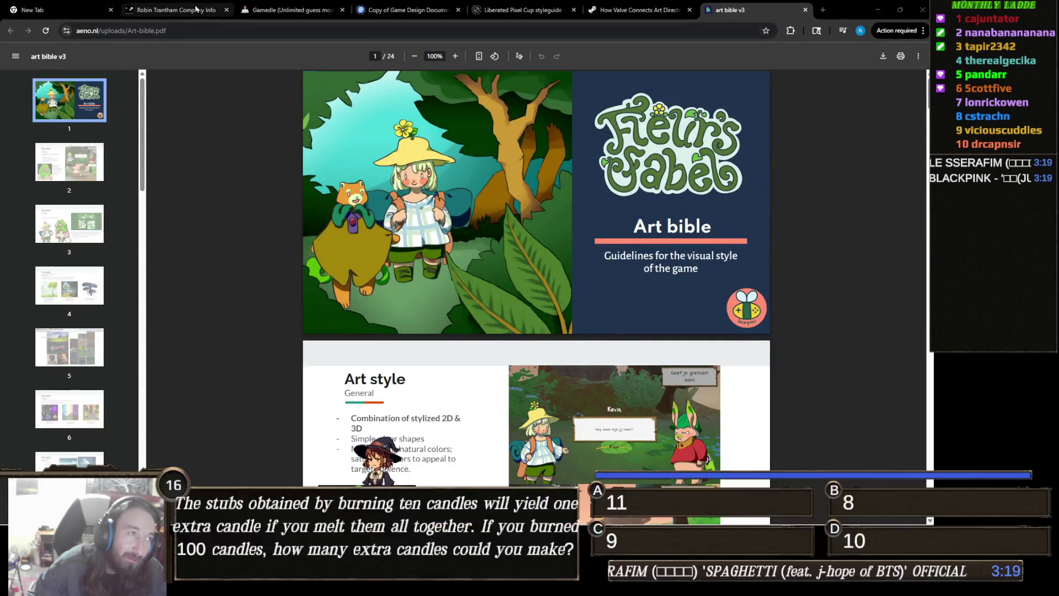
left_click(309, 11)
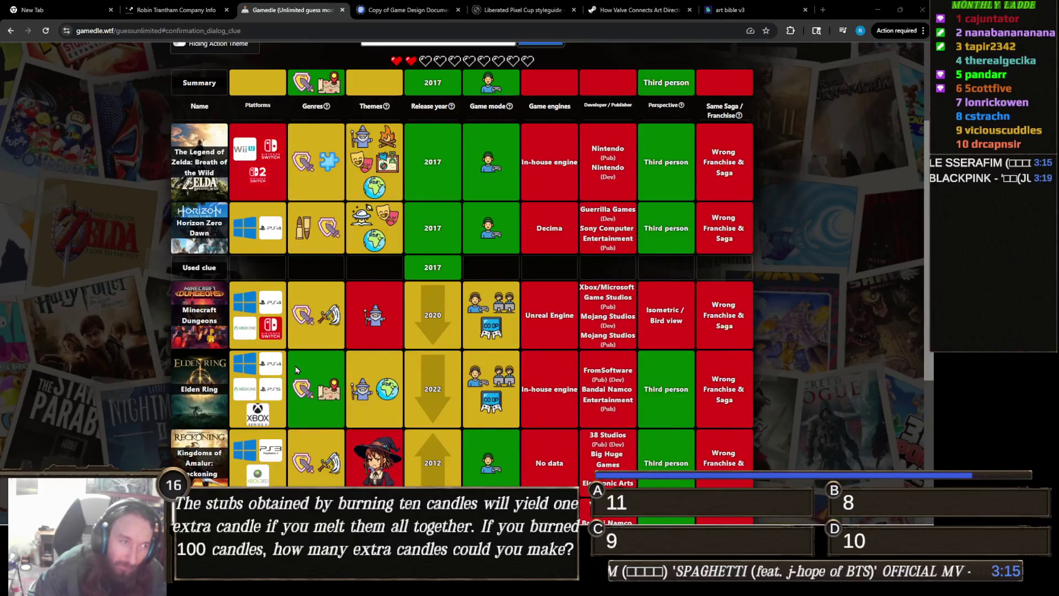
scroll(501, 392, "up", 3)
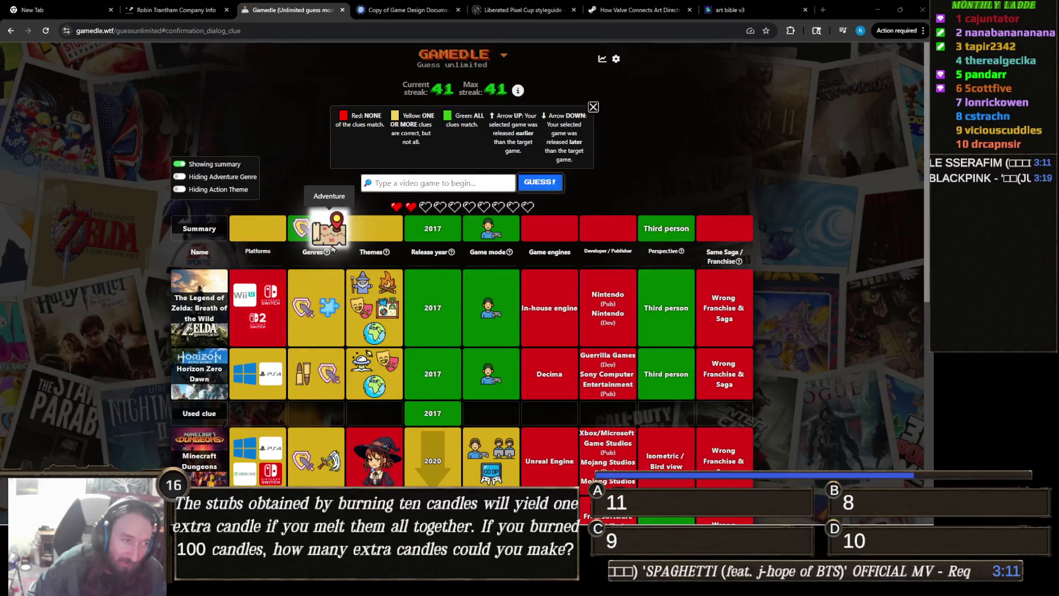
mouse_move(330, 258)
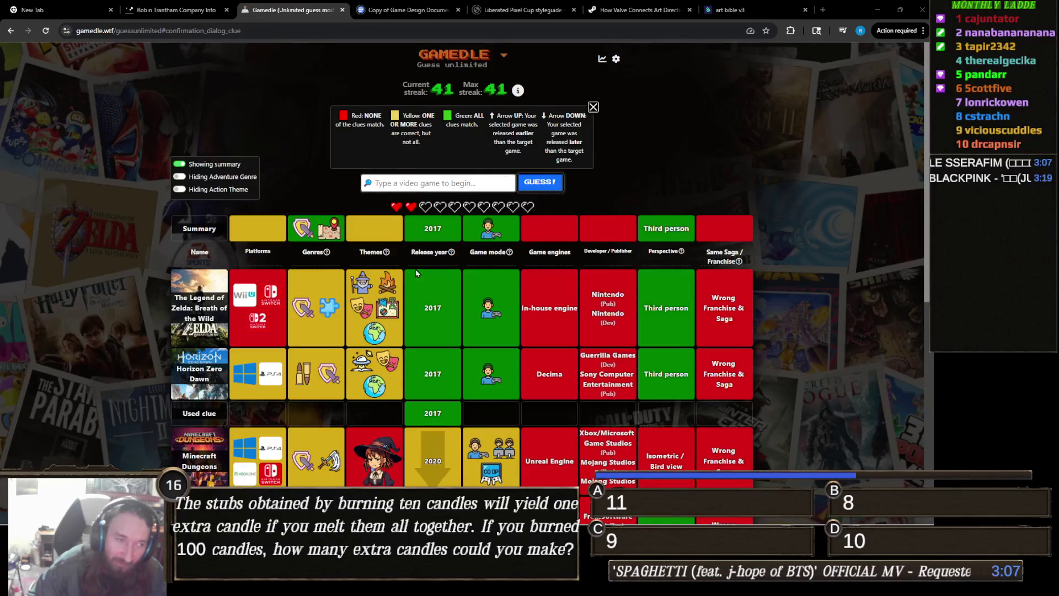
mouse_move(382, 267)
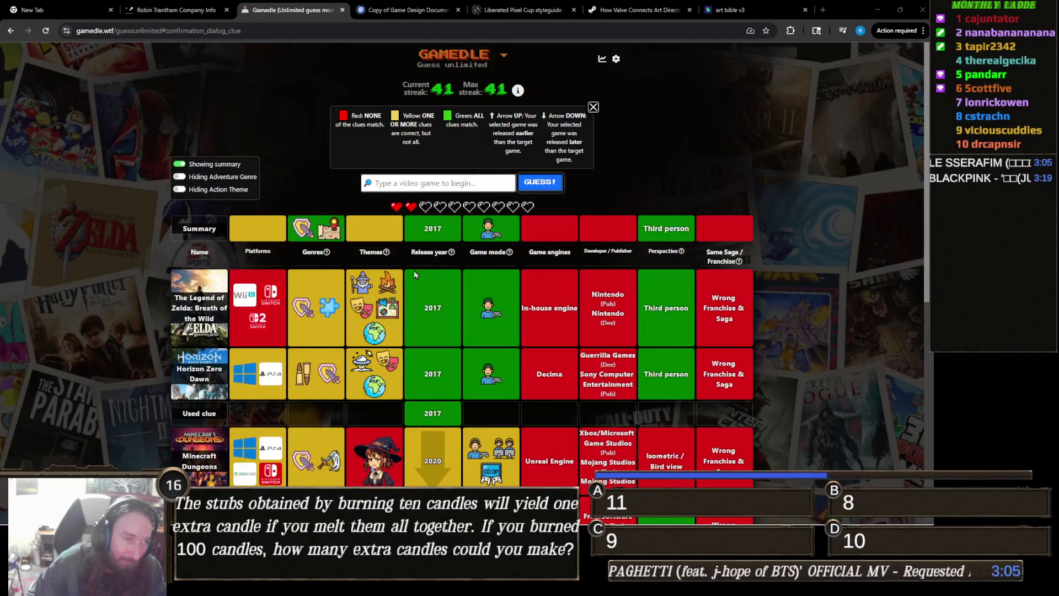
scroll(430, 275, "down", 5)
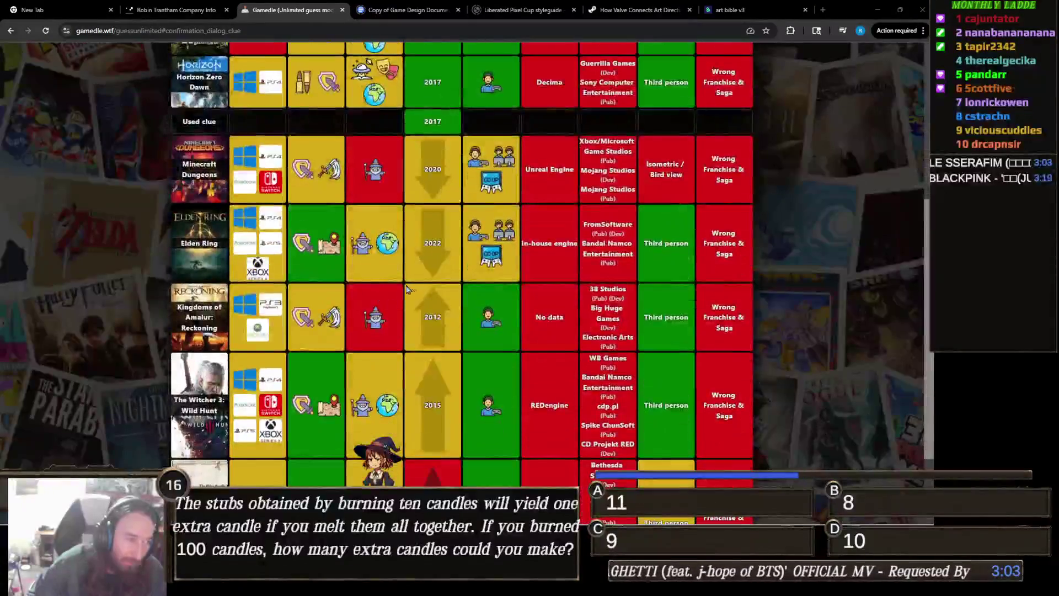
scroll(456, 294, "up", 3)
scroll(455, 294, "up", 2)
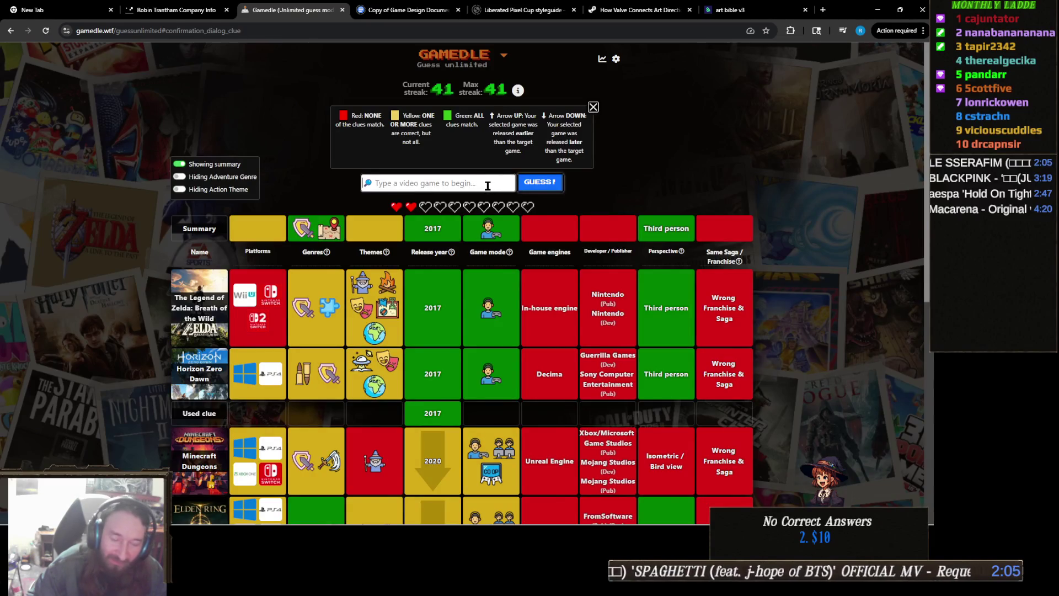
type("remains")
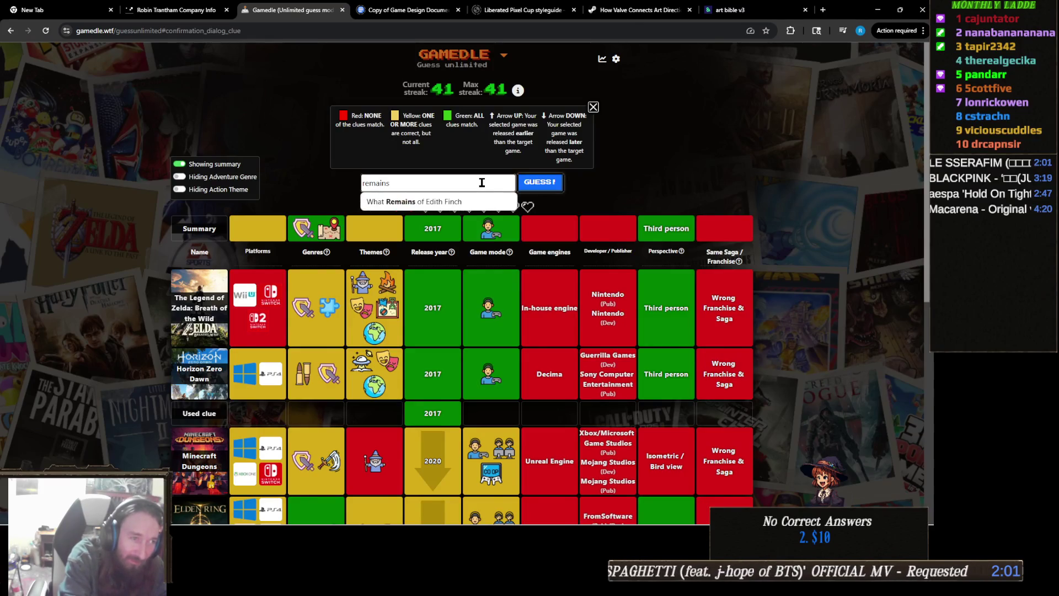
Clear the search text and guess NieR: Automata using 'nier'
key("BackSpace")
key("BackSpace")
key("BackSpace")
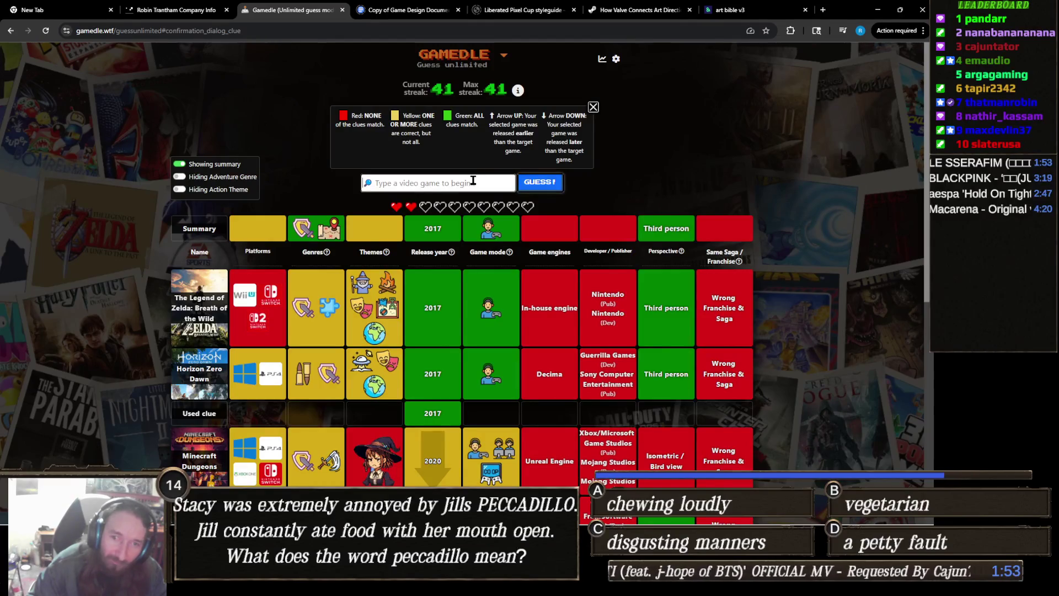
type("nei")
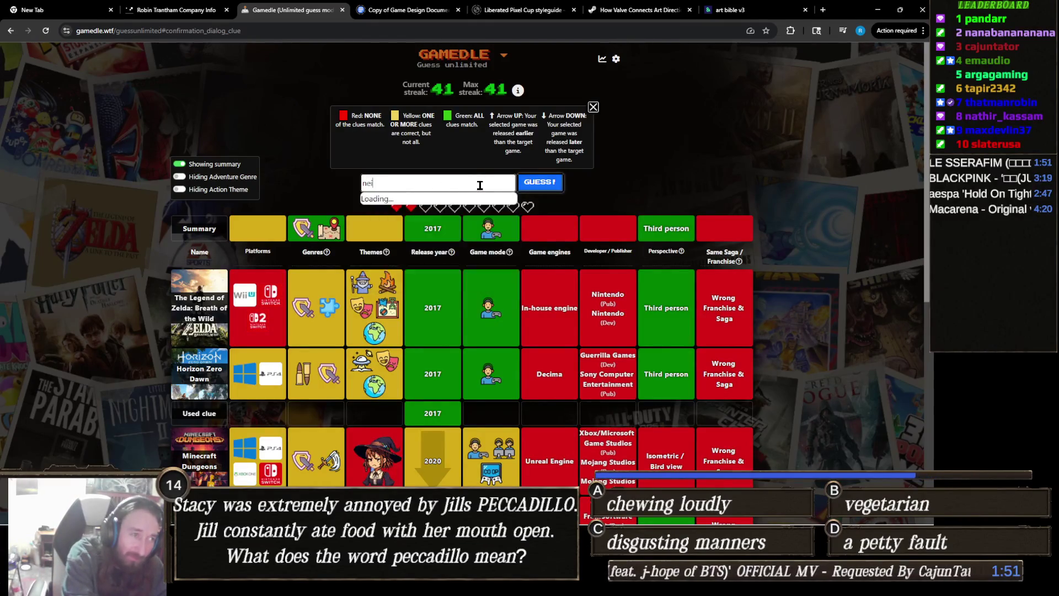
type("er")
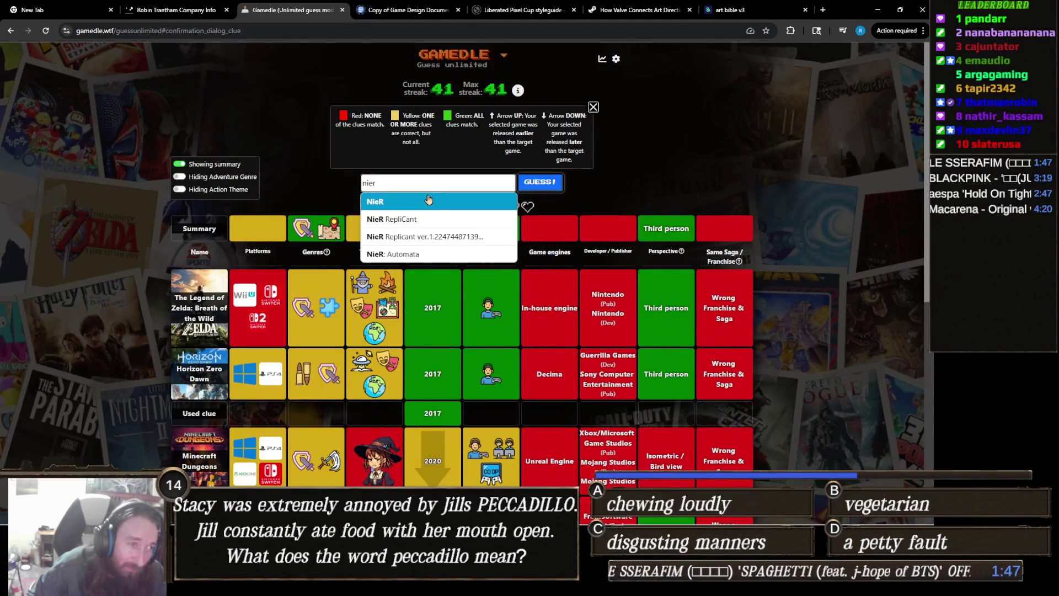
left_click(441, 255)
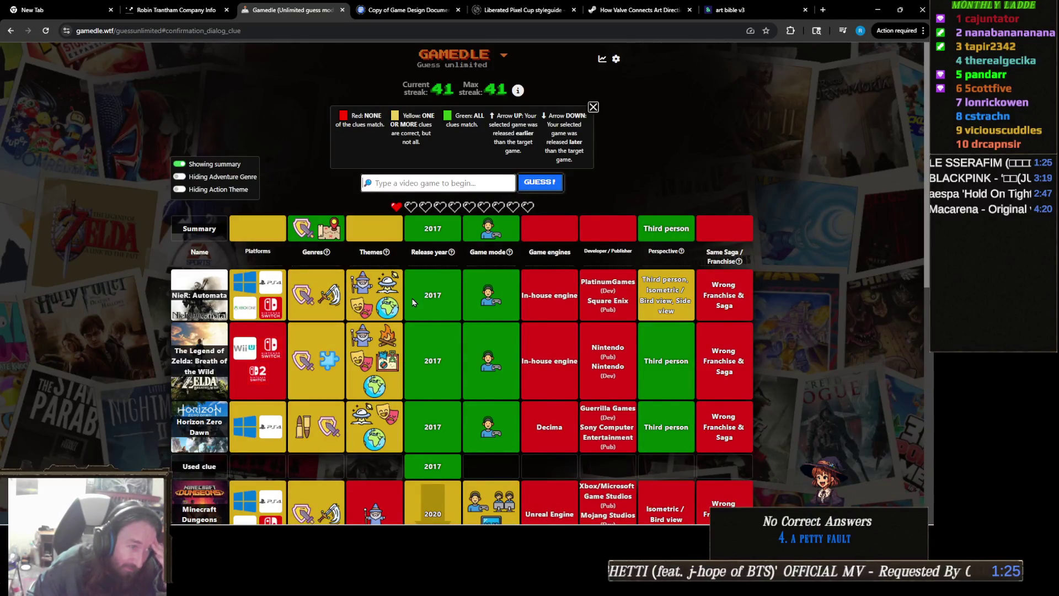
mouse_move(385, 325)
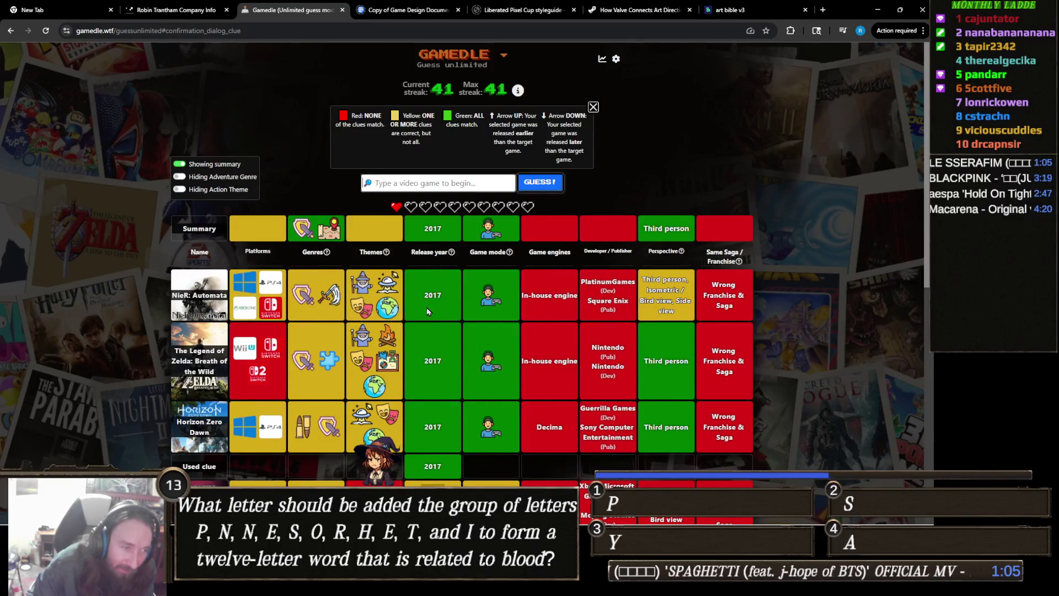
scroll(422, 303, "down", 5)
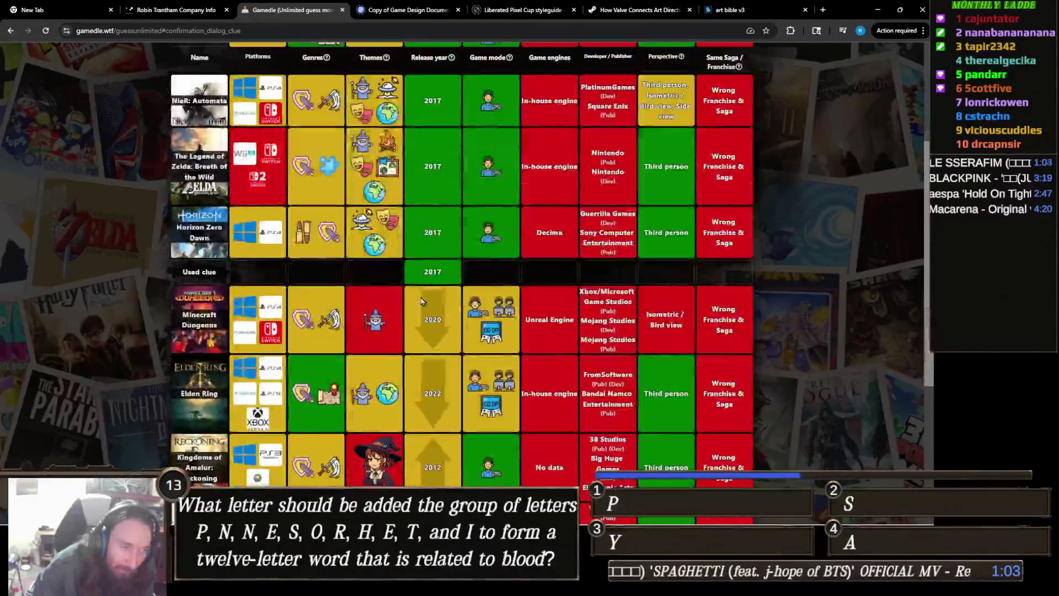
scroll(423, 295, "down", 3)
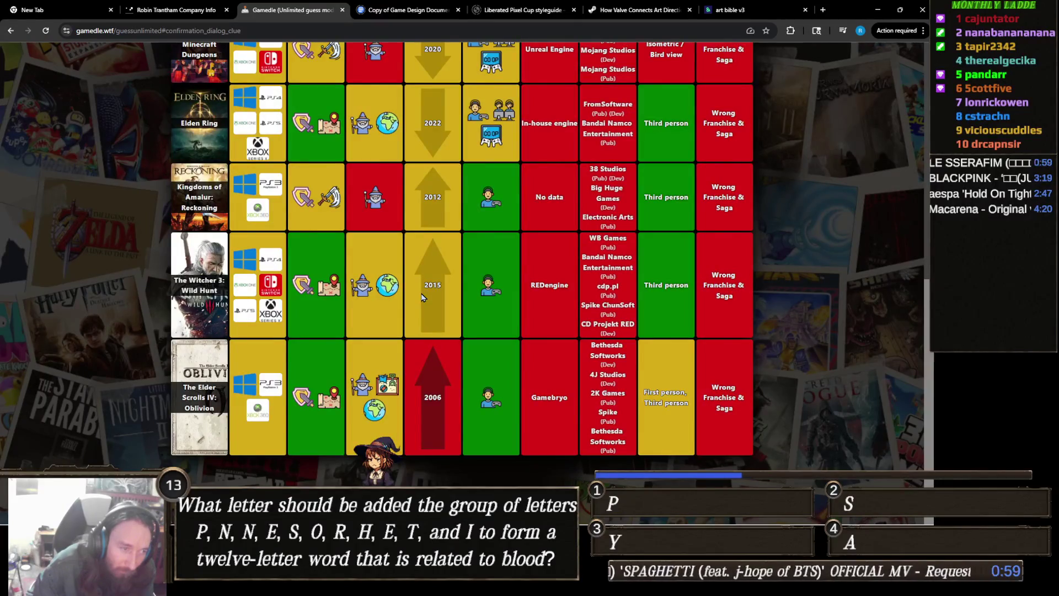
scroll(422, 297, "up", 4)
scroll(420, 298, "up", 4)
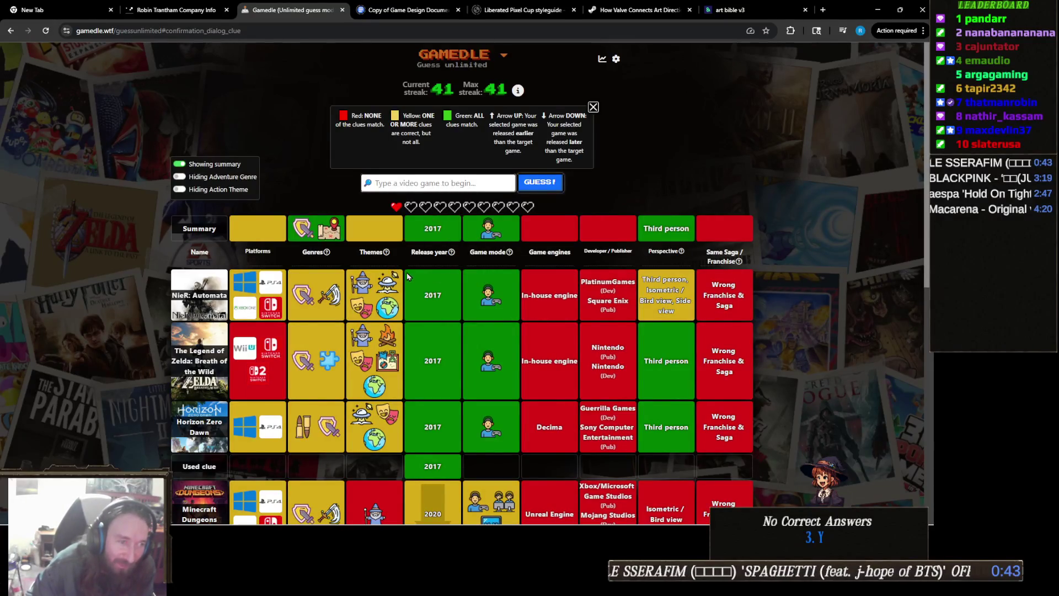
Inspect the summary genre icons and scroll through the guessed games' clue rows
mouse_move(304, 233)
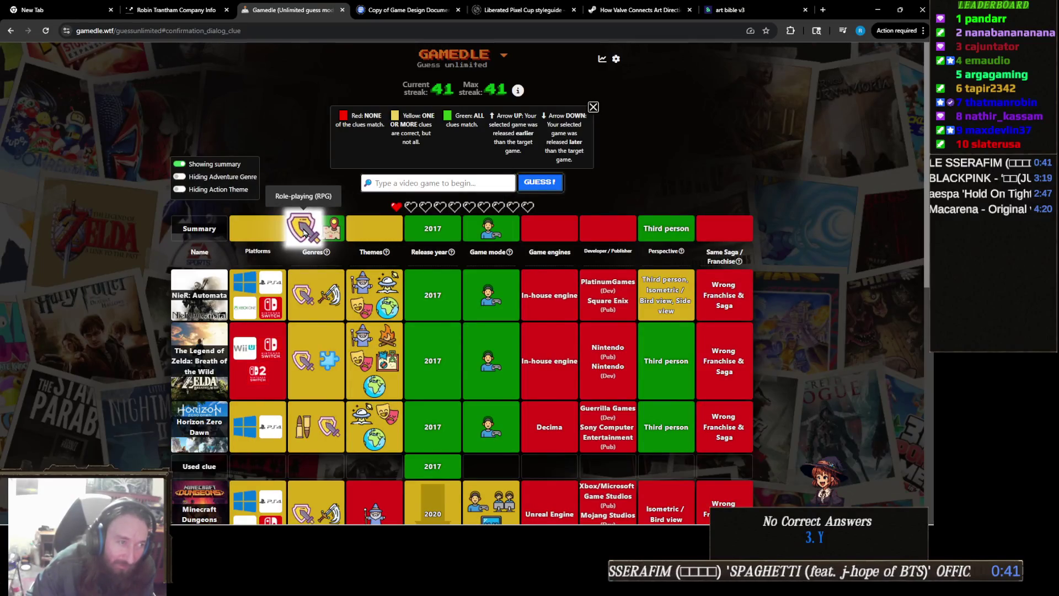
mouse_move(340, 235)
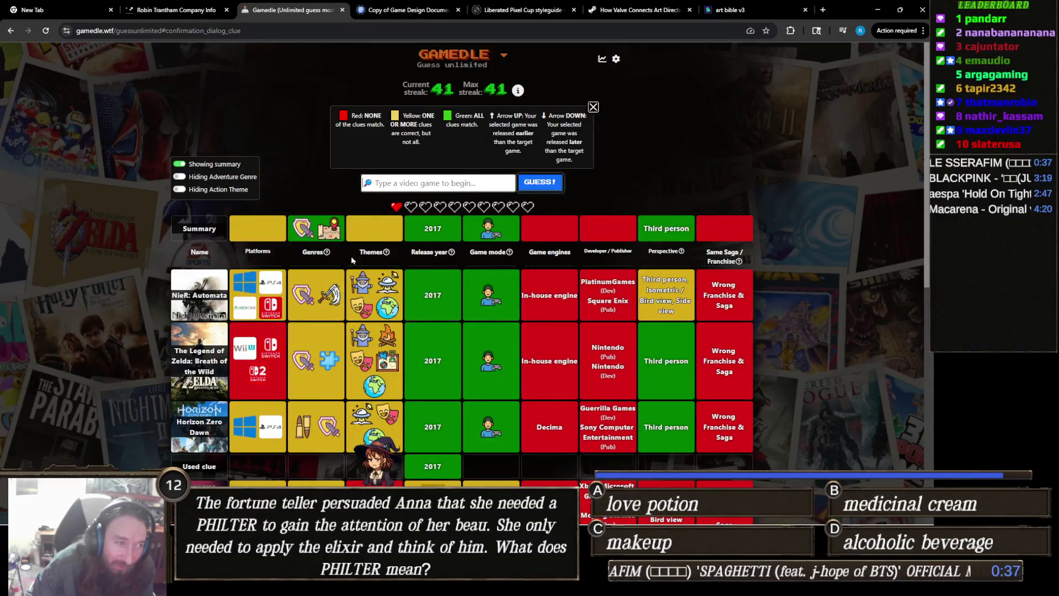
mouse_move(328, 297)
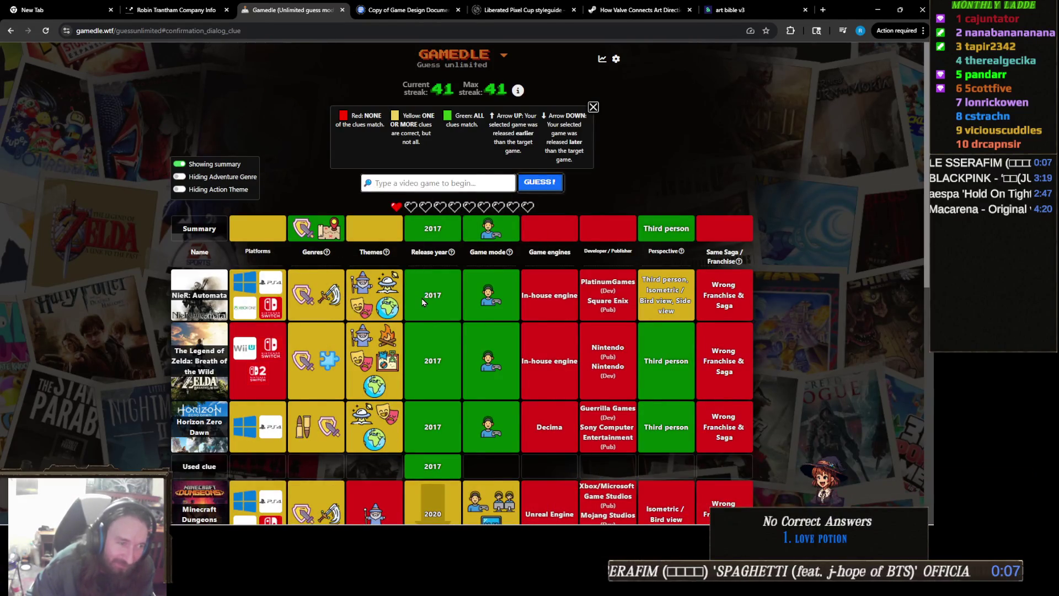
scroll(421, 298, "down", 3)
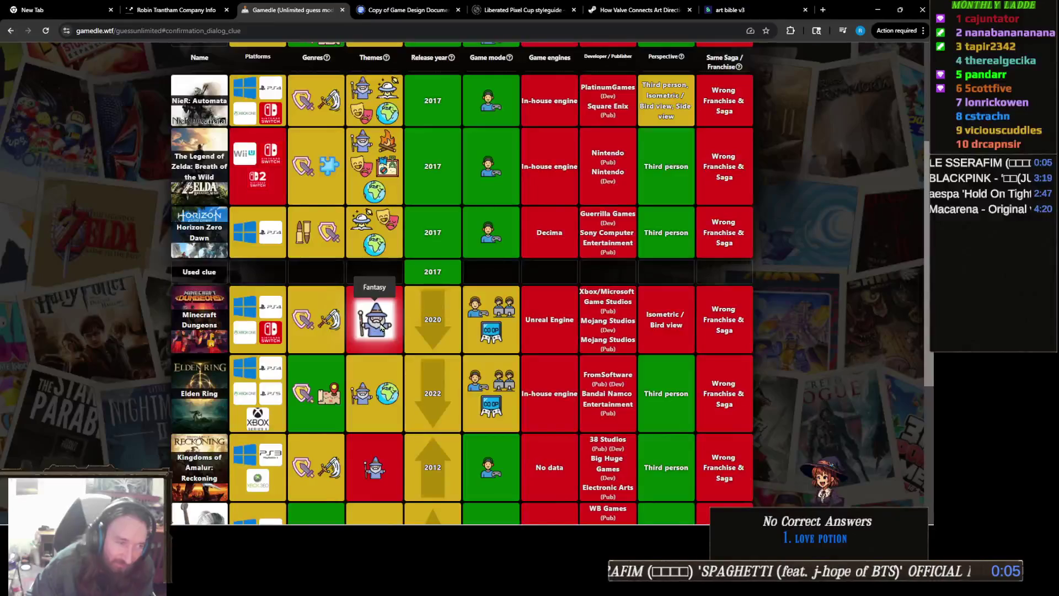
scroll(381, 298, "down", 2)
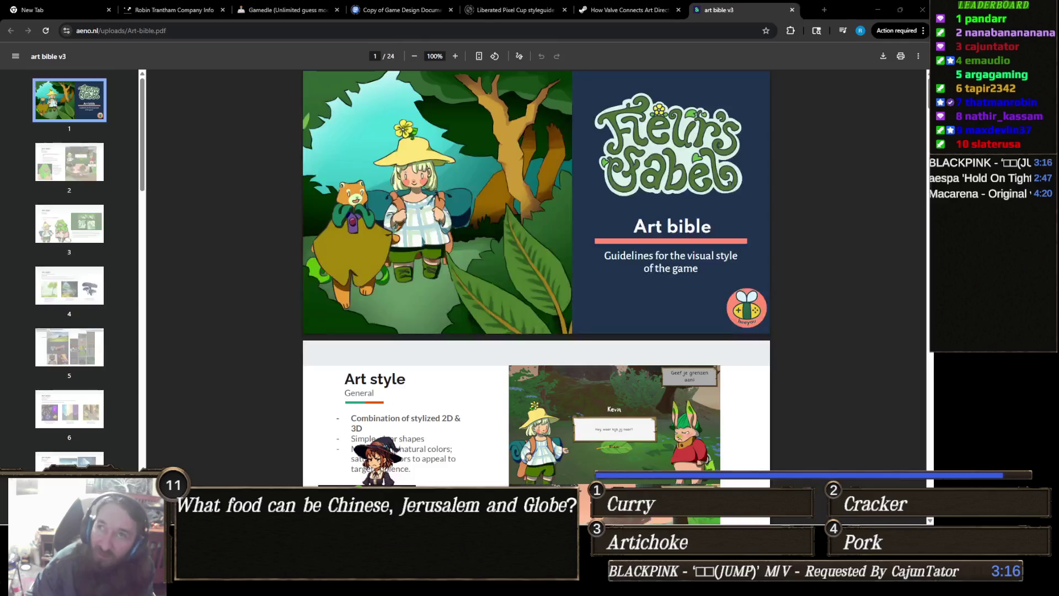
Close the loading YouTube tab and return to the Gamedle game
left_click(816, 9)
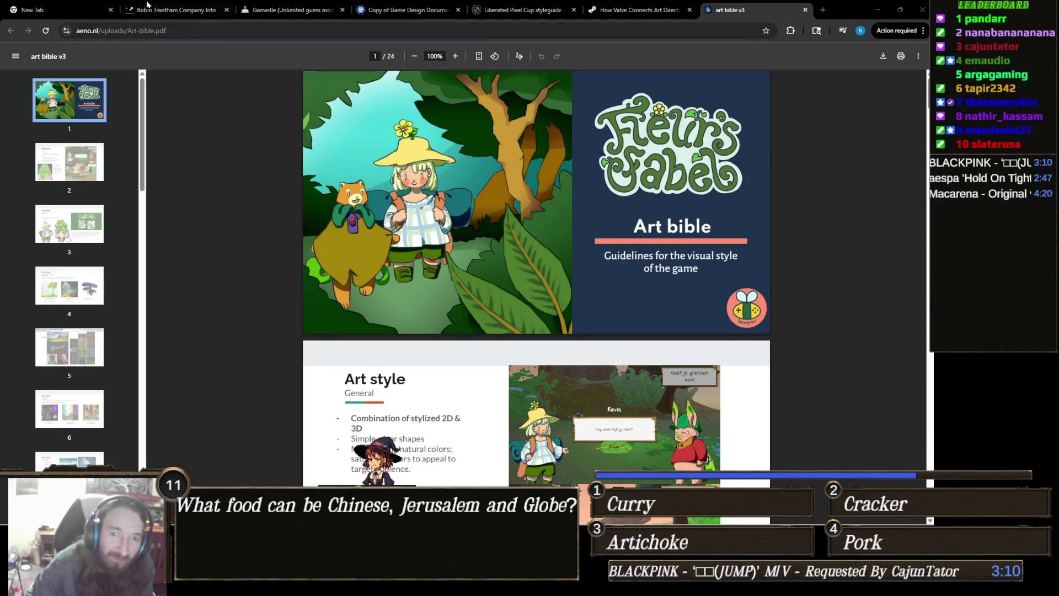
left_click(292, 10)
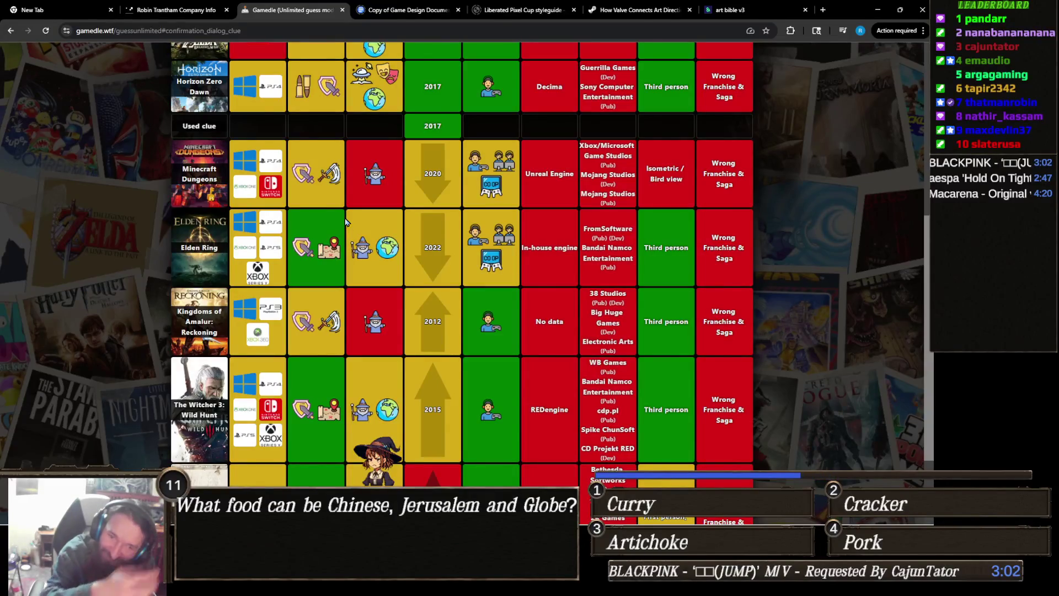
scroll(419, 243, "up", 6)
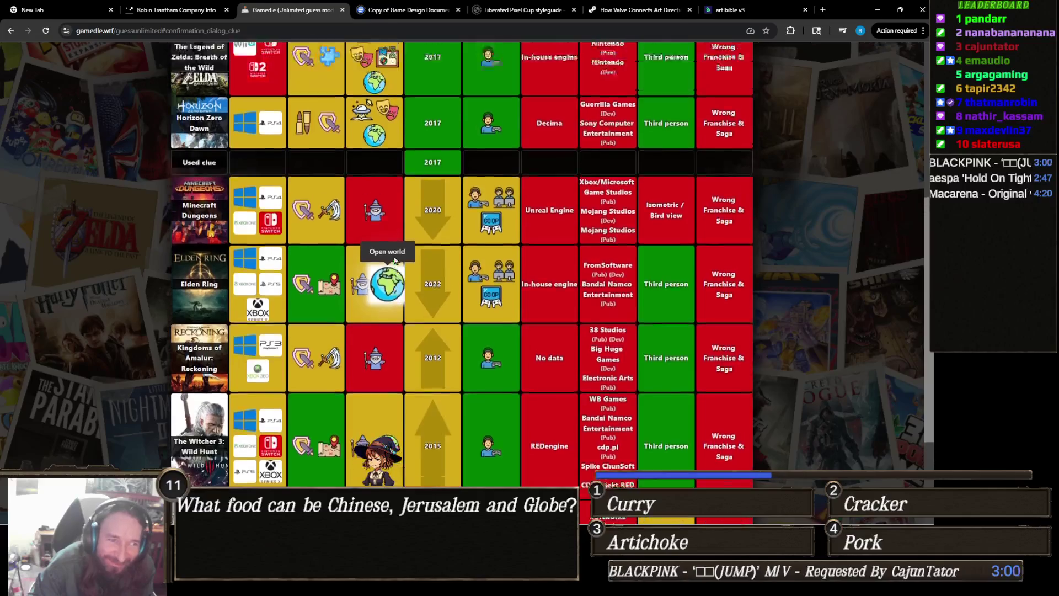
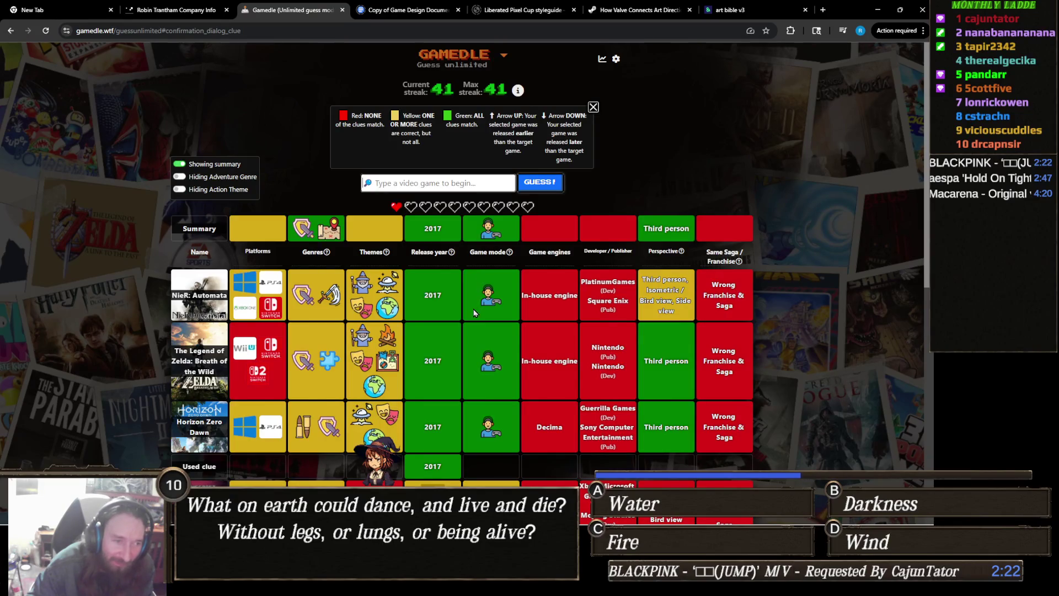
Review the earlier Gamedle guesses and their clue rows
scroll(472, 292, "down", 4)
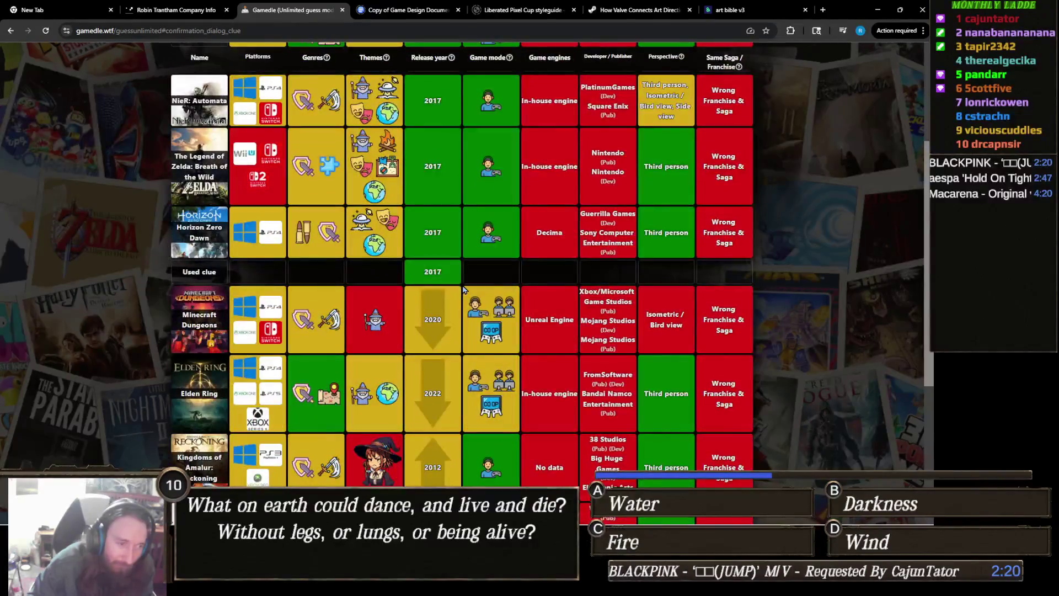
scroll(464, 288, "down", 2)
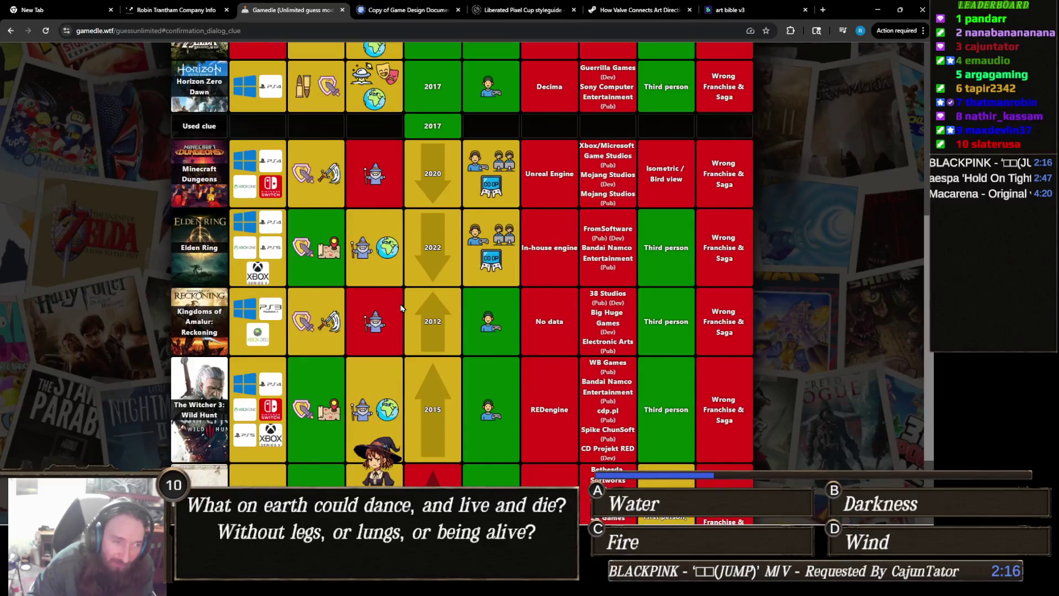
mouse_move(371, 327)
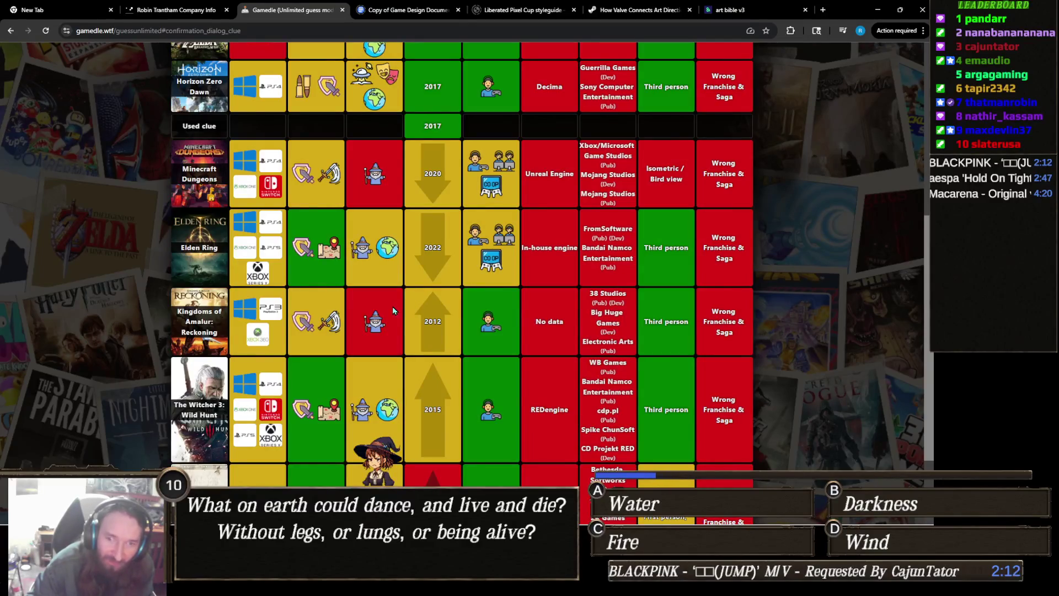
scroll(378, 307, "up", 6)
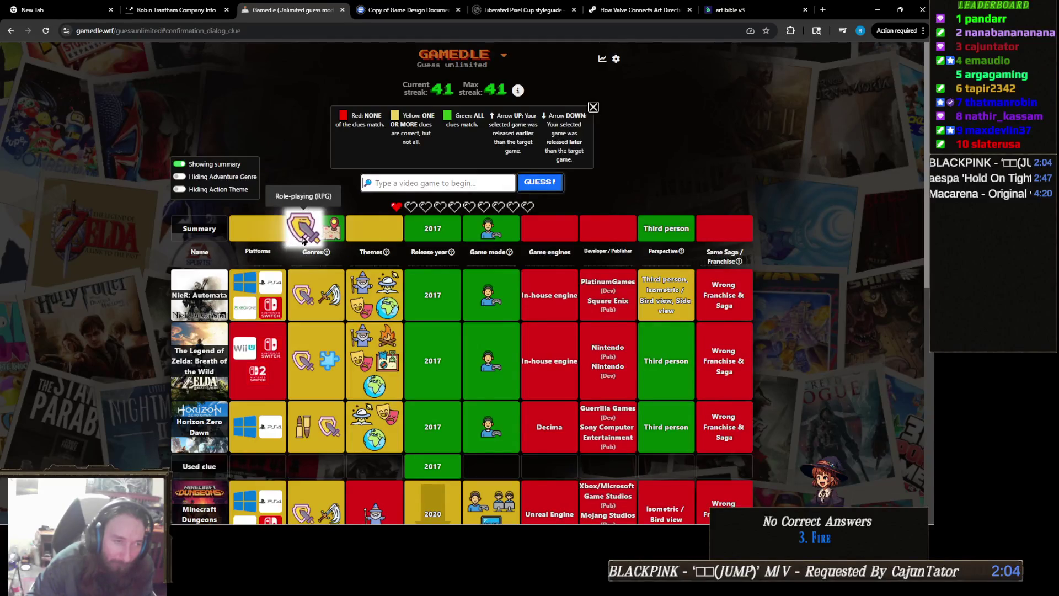
scroll(346, 245, "down", 5)
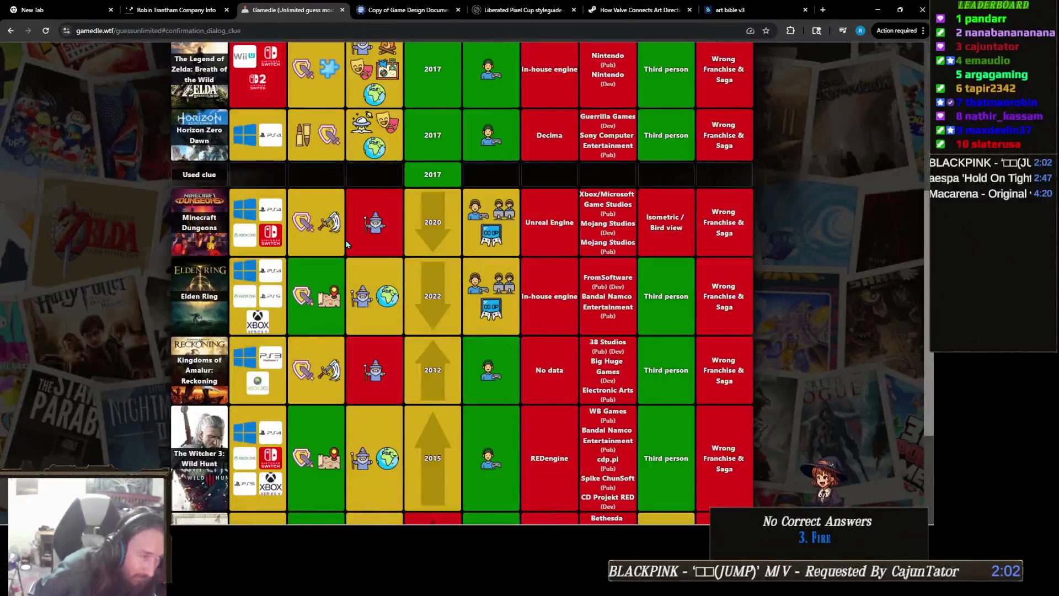
scroll(346, 243, "down", 3)
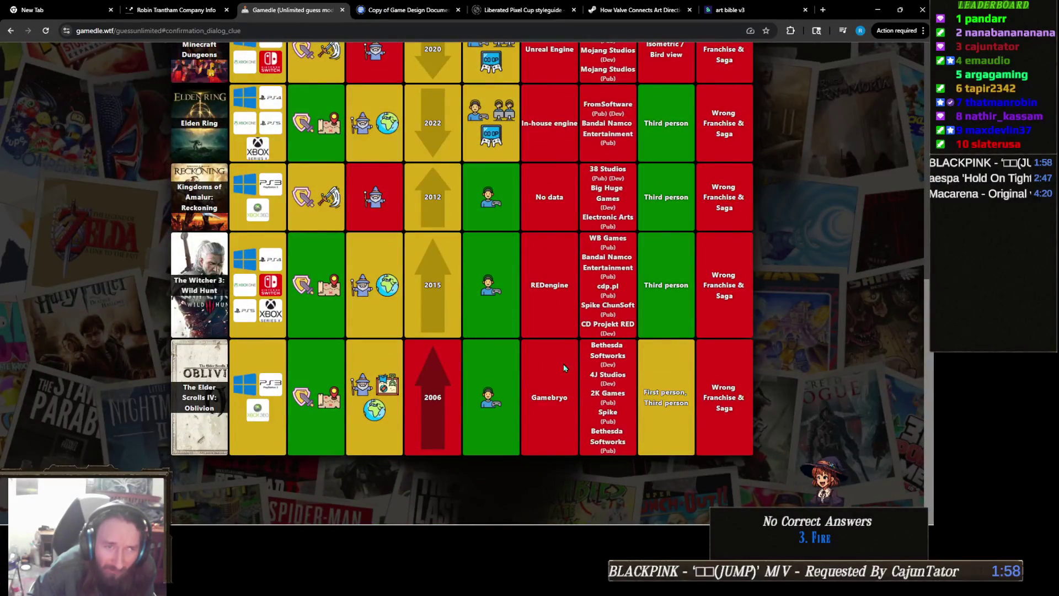
scroll(620, 400, "up", 2)
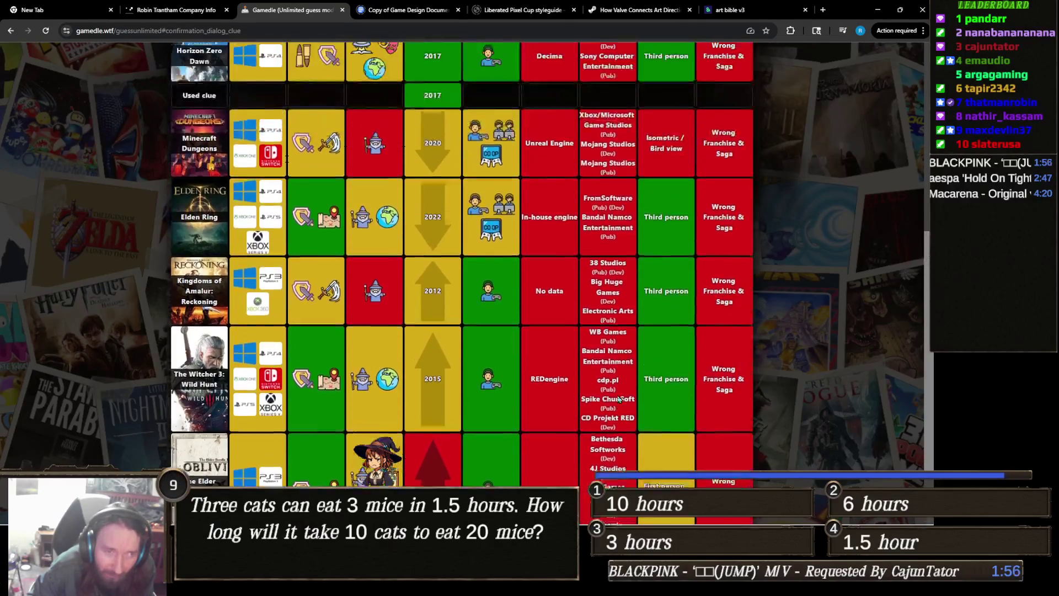
scroll(620, 395, "up", 3)
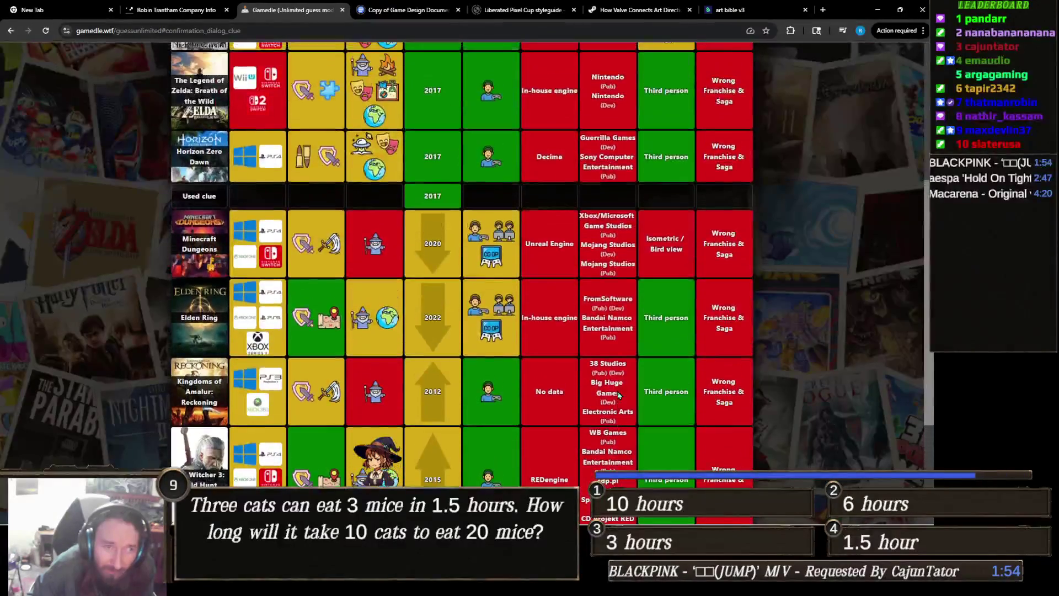
scroll(619, 391, "up", 2)
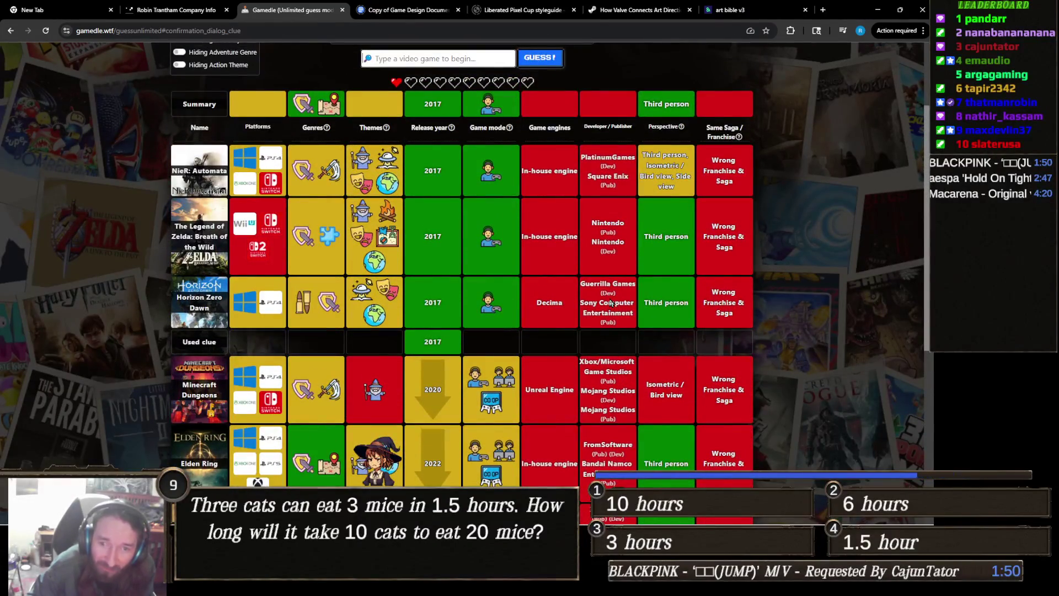
scroll(611, 302, "down", 7)
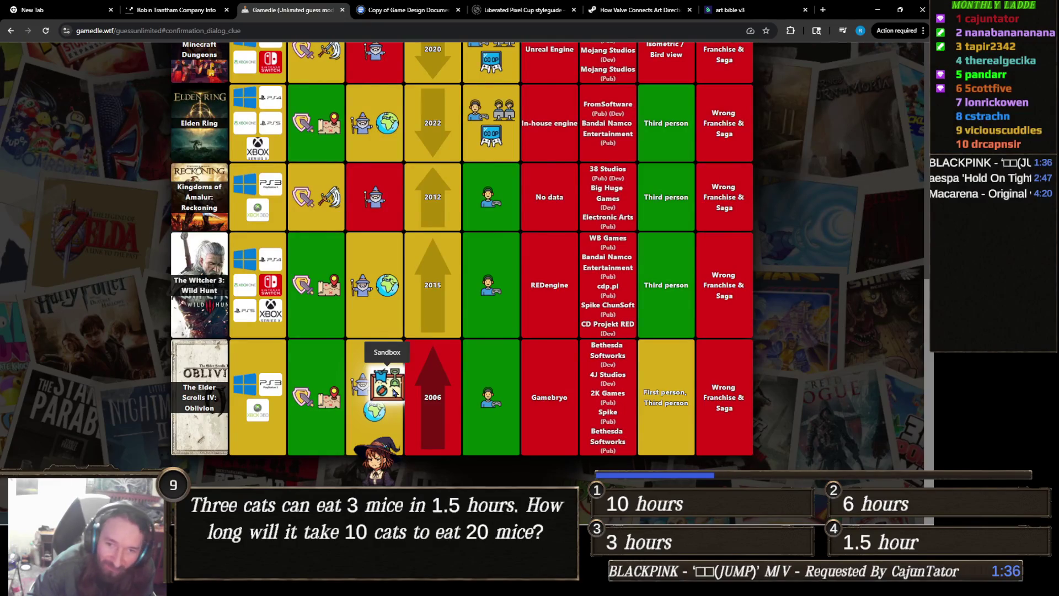
scroll(402, 390, "up", 10)
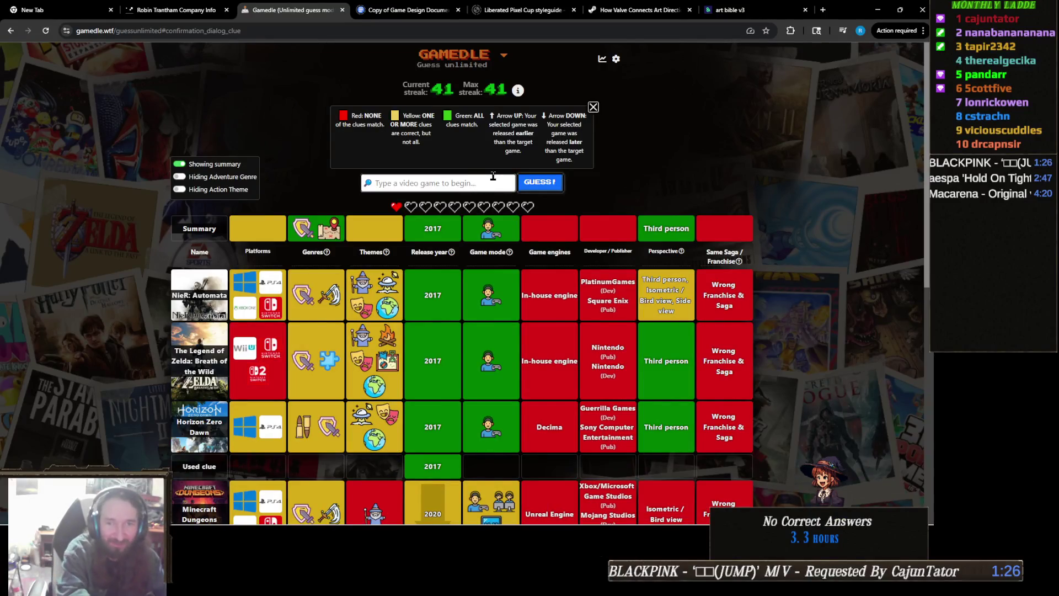
Guess Assassin's Creed Origins via the 'origin' search and submit it for the win
type("origin")
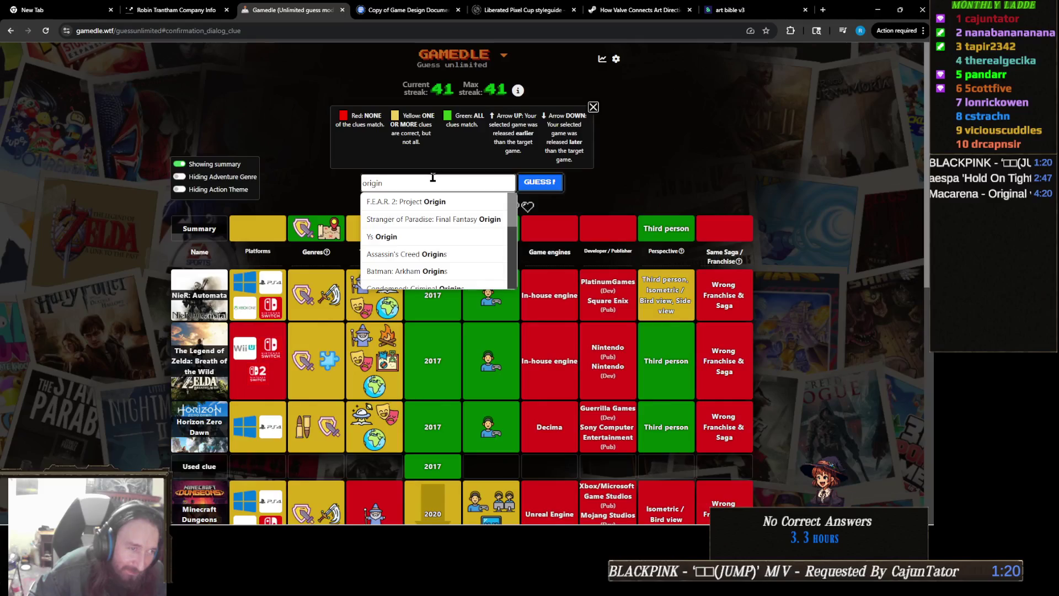
left_click(445, 256)
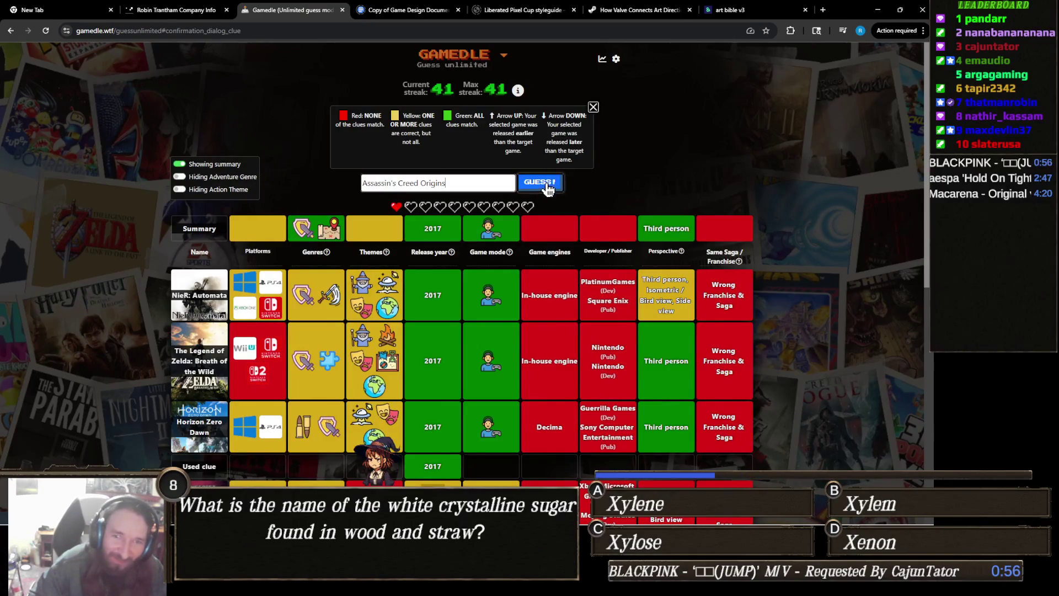
left_click(546, 187)
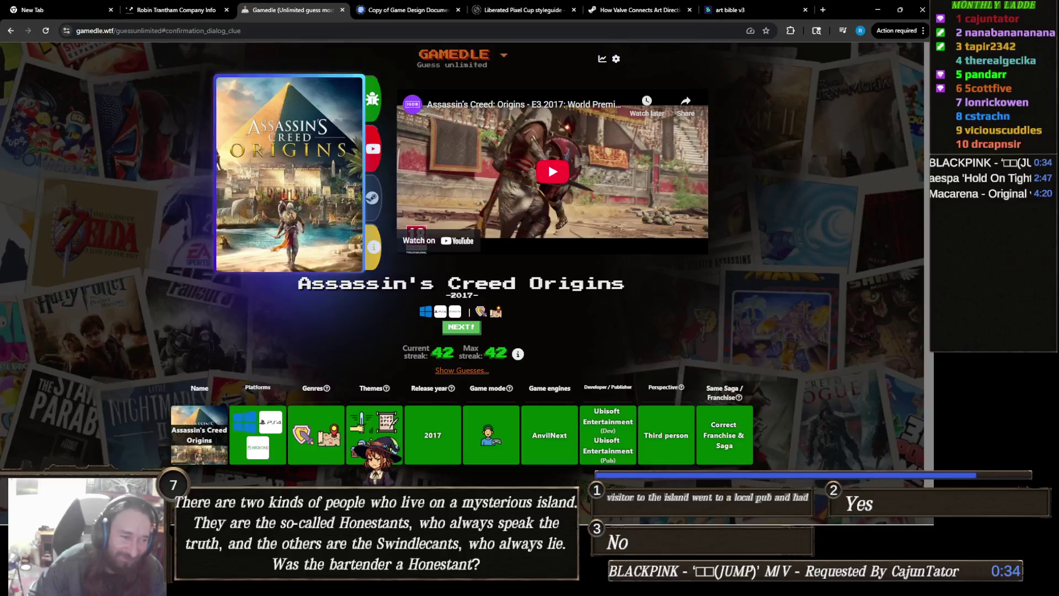
mouse_move(389, 516)
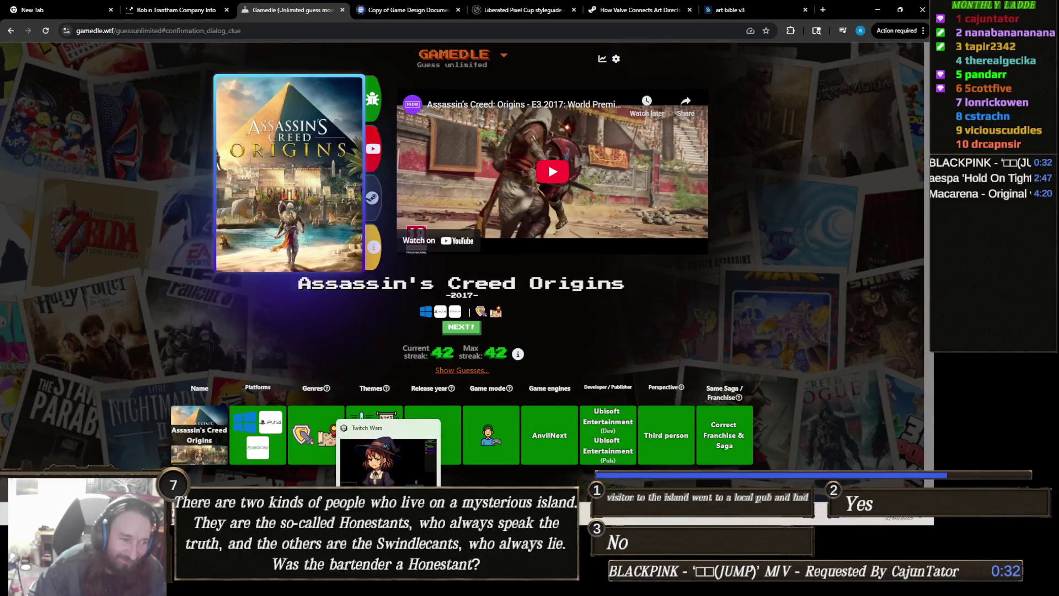
mouse_move(347, 515)
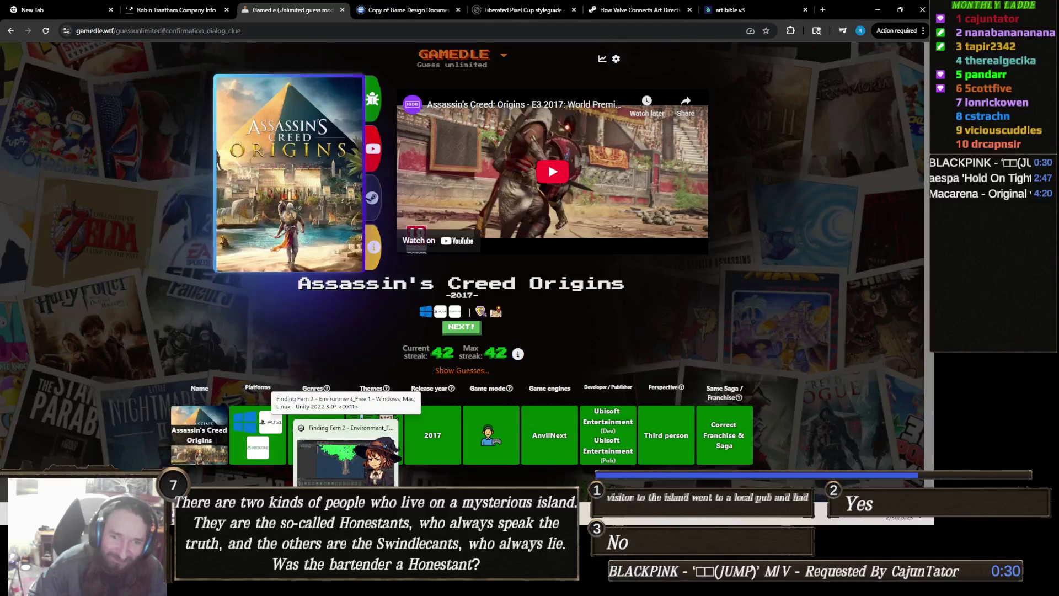
Switch to the Finding Fern 2 Unity project and enter play mode in the forest scene
left_click(347, 453)
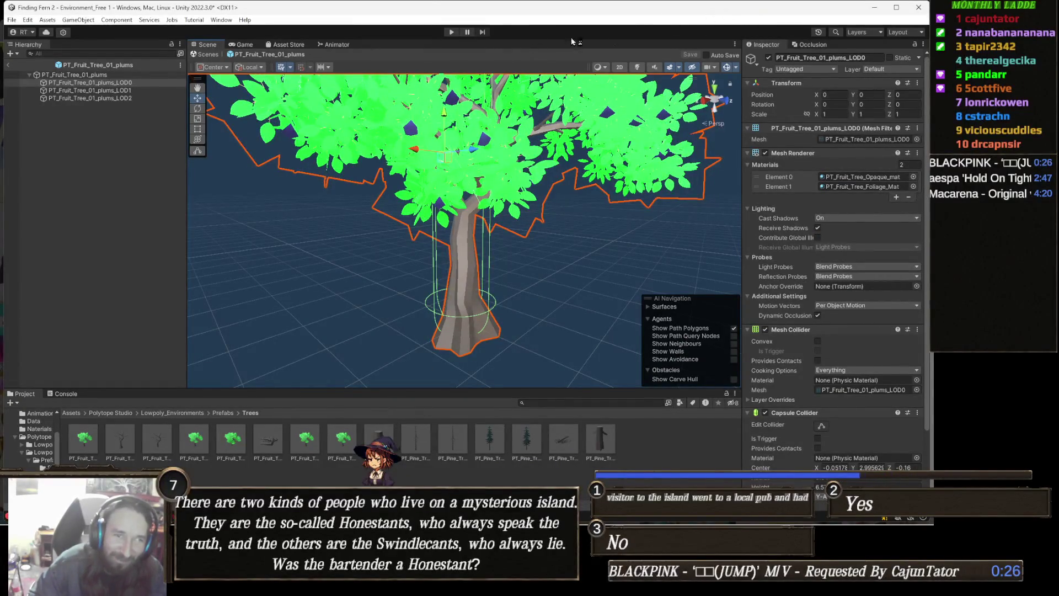
left_click(452, 32)
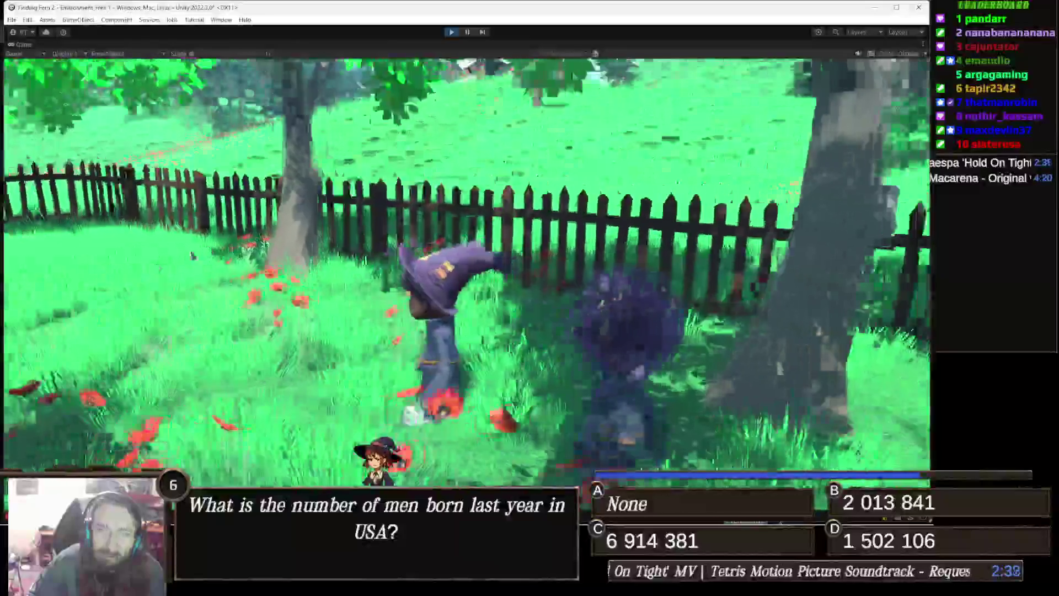
Close the YouTube music tab in Chrome, view the Gamedle tab, then go back to Unity
key("alt+Tab")
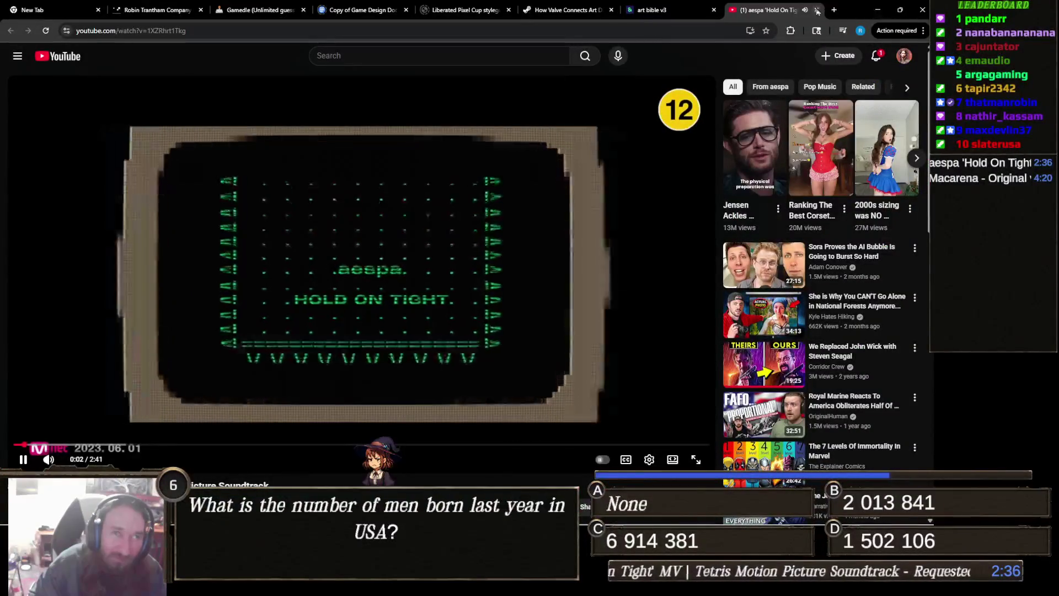
key("ctrl+w")
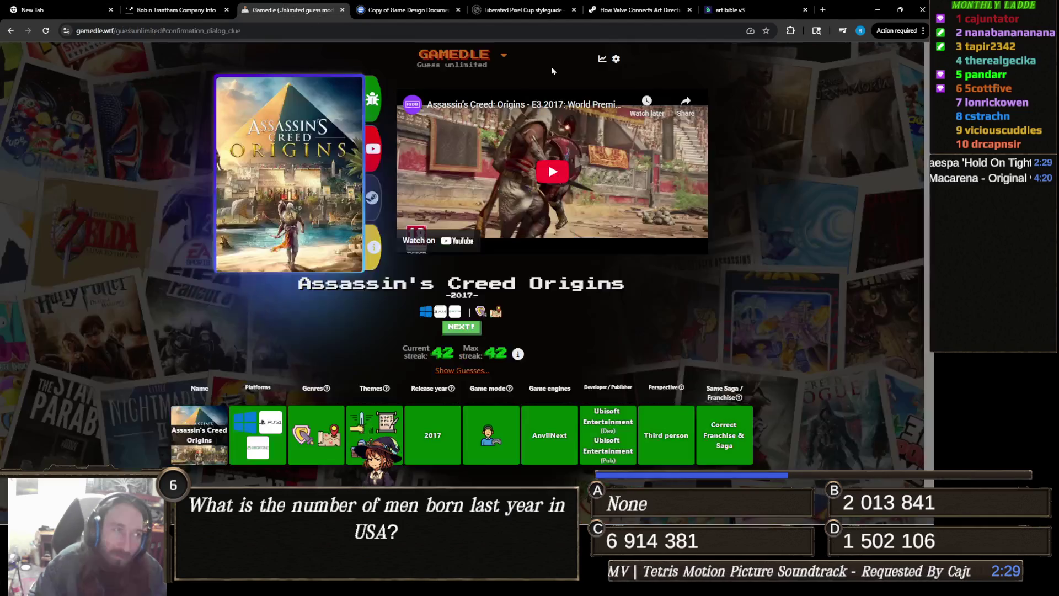
left_click(293, 10)
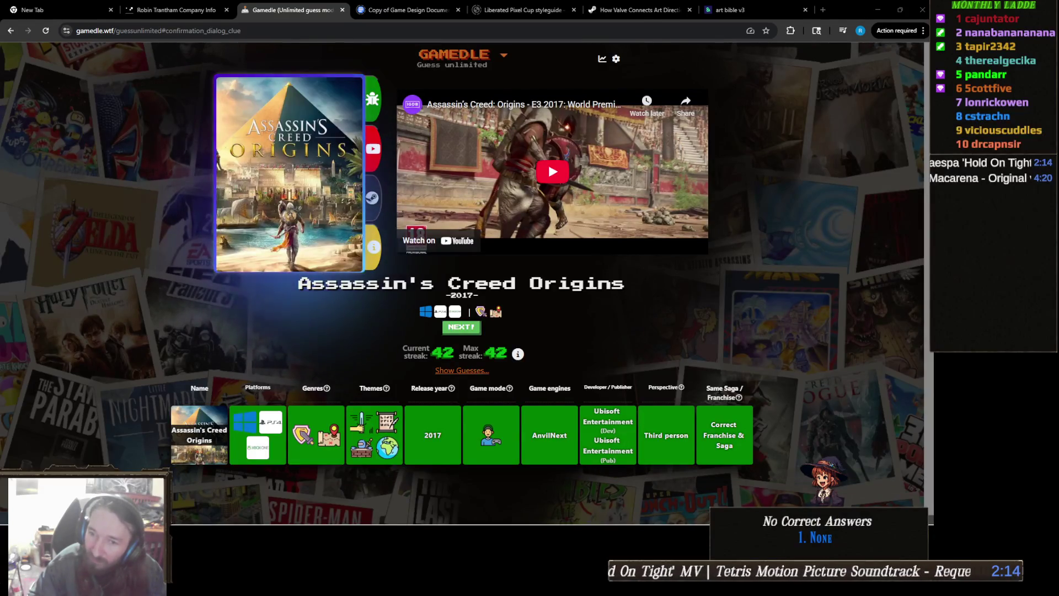
mouse_move(374, 529)
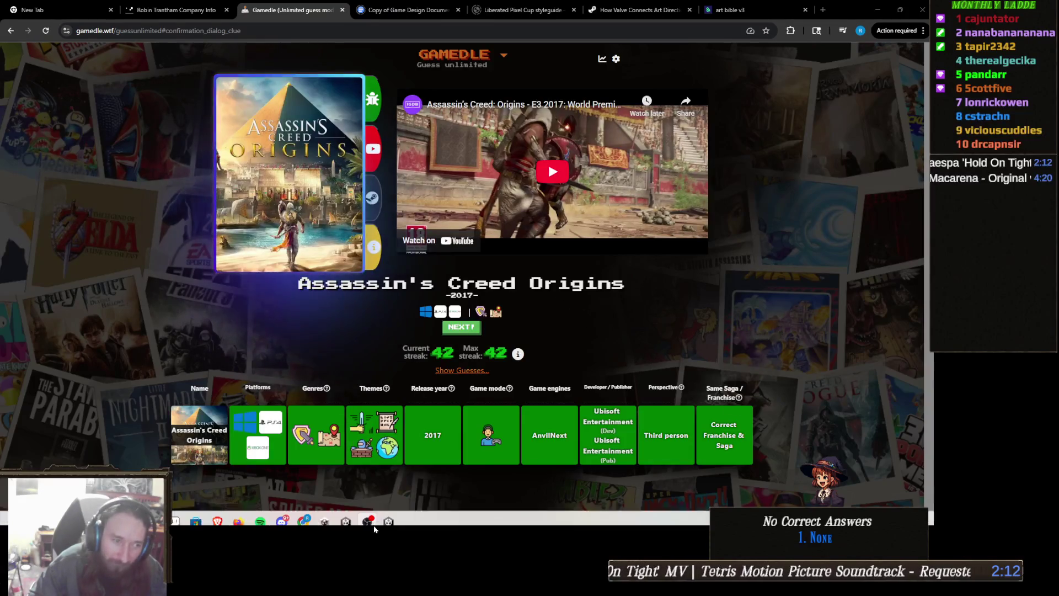
left_click(347, 514)
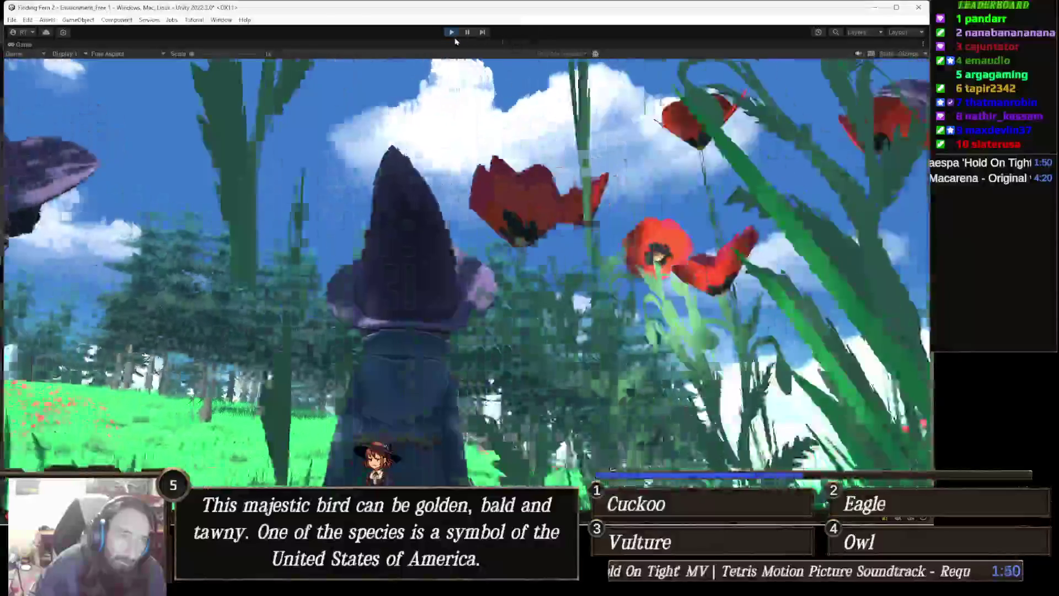
Exit play mode, back to editing the PT_Fruit_Tree_01_plums prefab
left_click(451, 32)
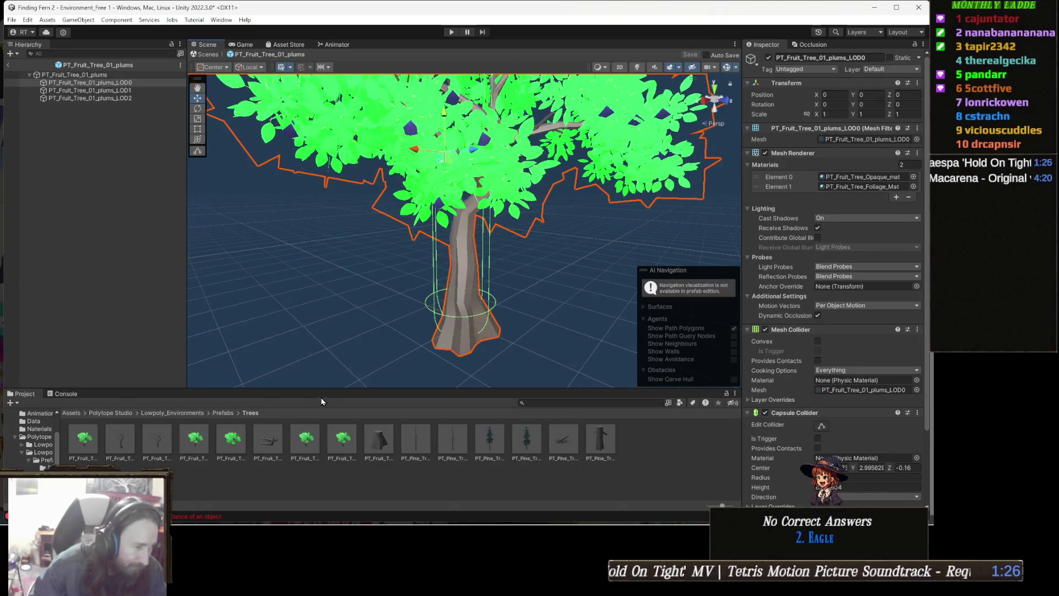
double_click(86, 438)
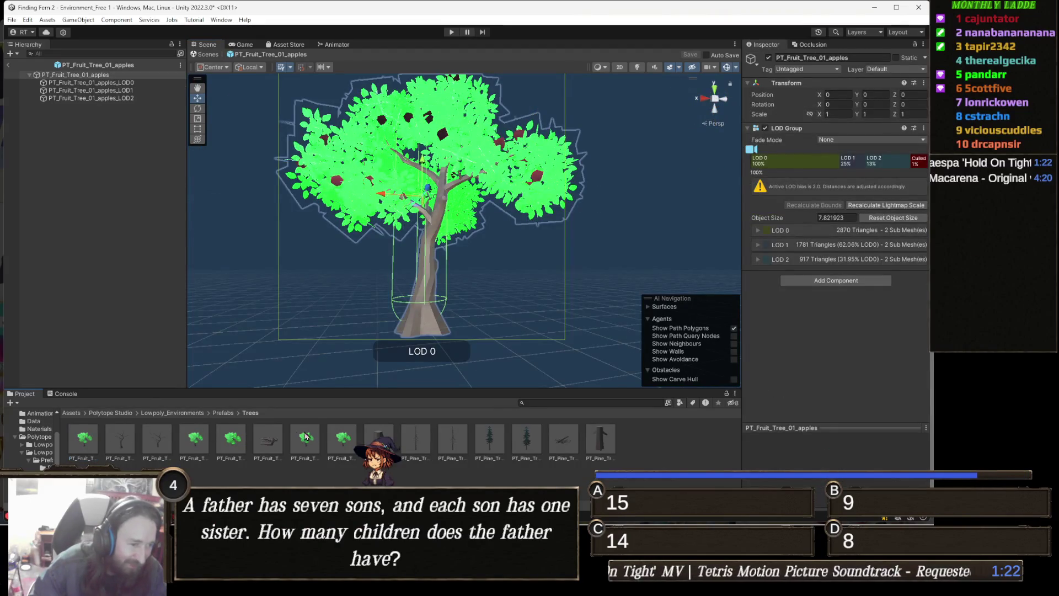
double_click(121, 439)
double_click(150, 446)
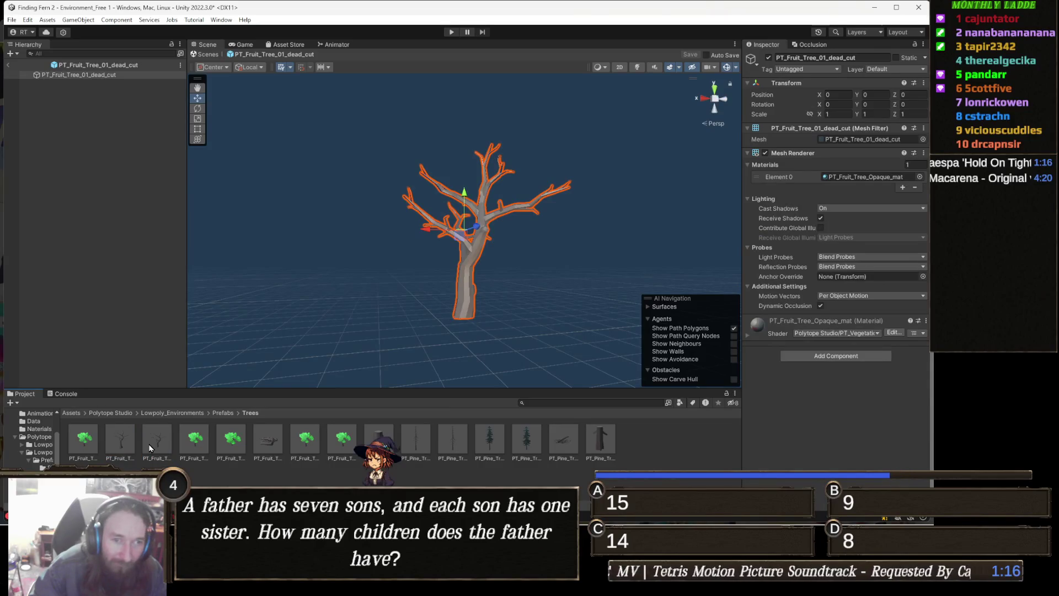
scroll(402, 298, "up", 5)
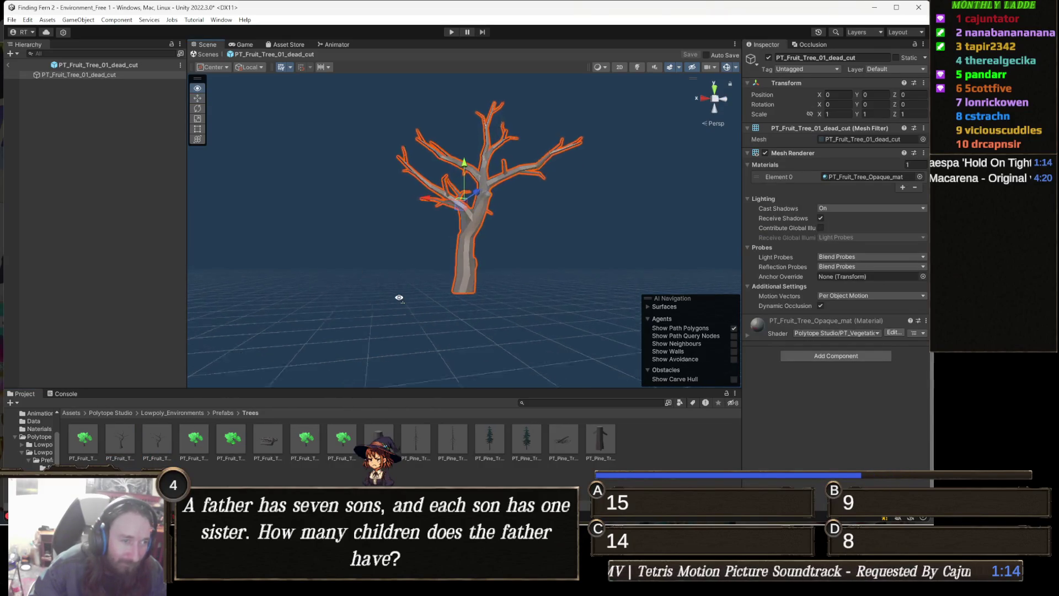
left_click_drag(429, 284, 477, 303)
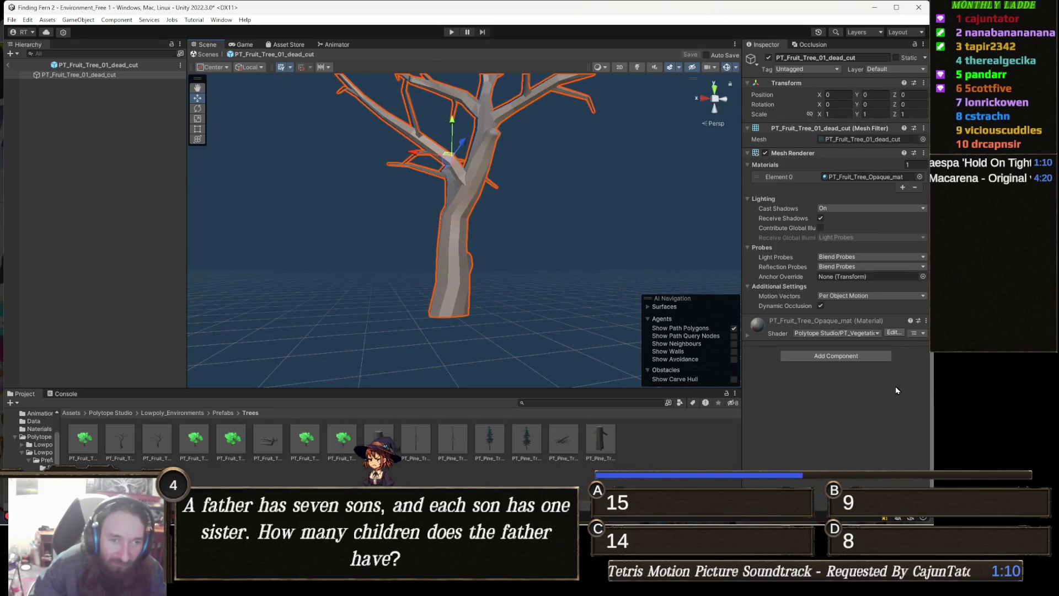
left_click(822, 358)
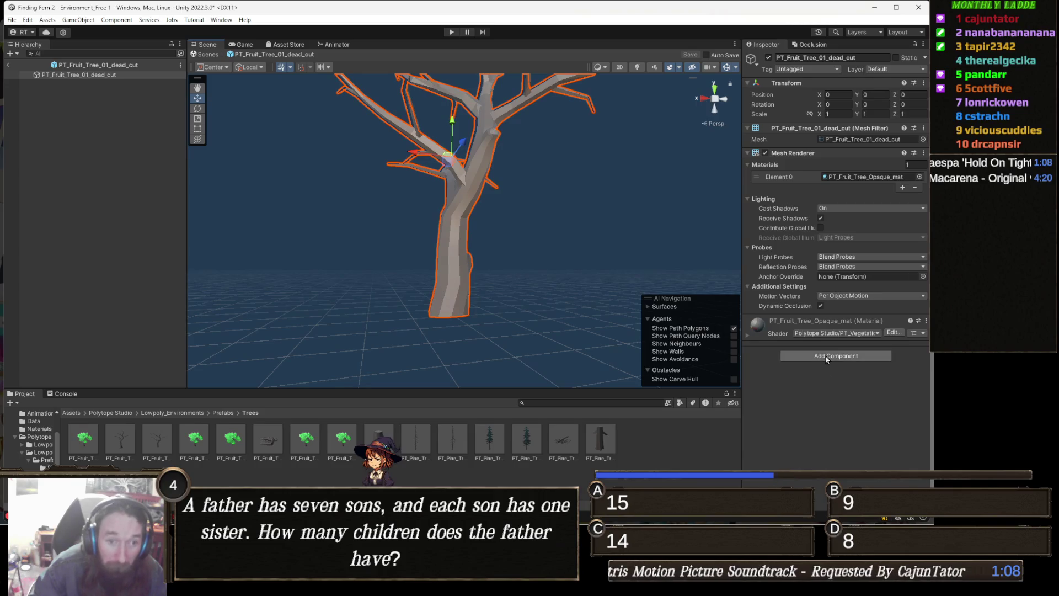
Add a Capsule Collider via the 'caps' search and drag its radius down to 0.27
type("caps")
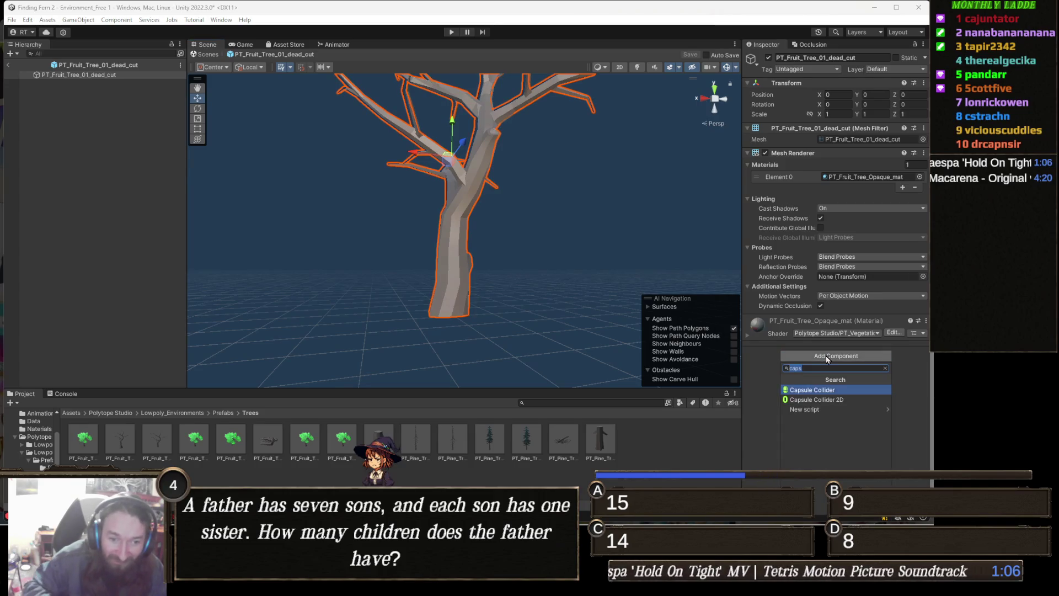
left_click(834, 389)
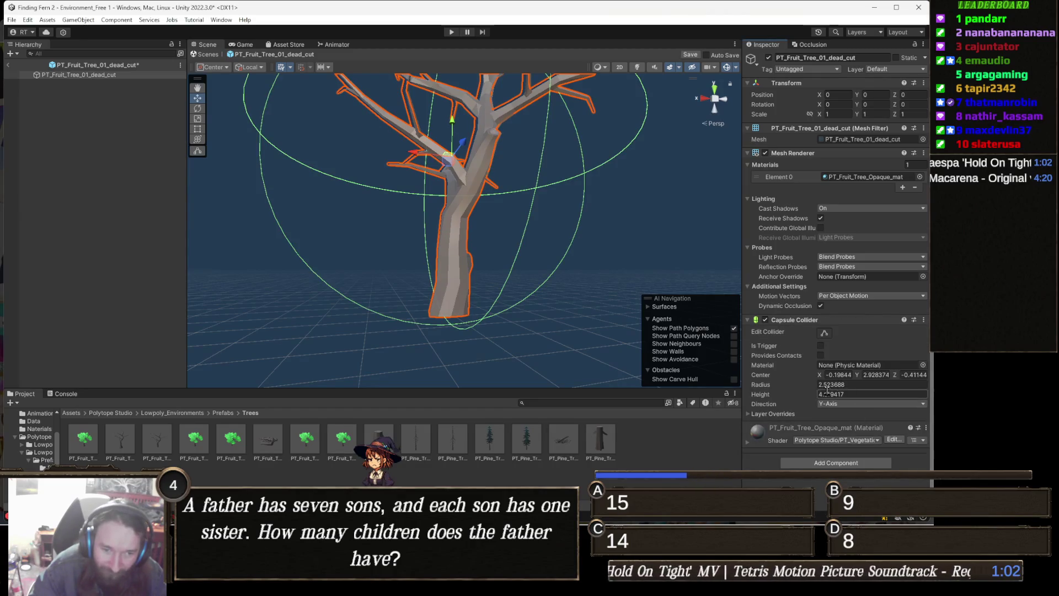
left_click_drag(813, 390, 776, 388)
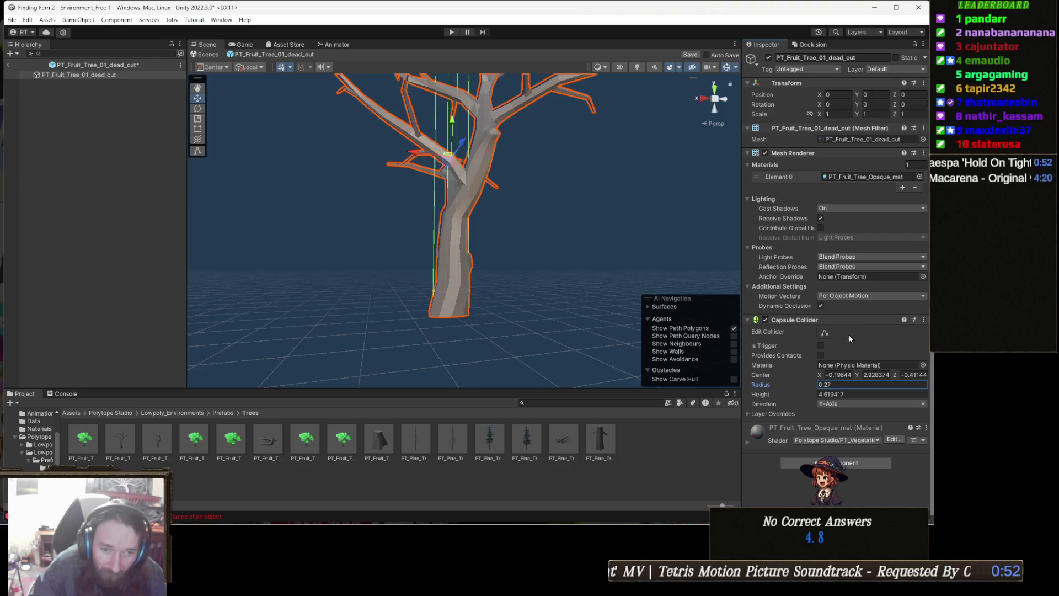
left_click(825, 333)
Drag the capsule's handles to height about 1.55, centred about 1.39, around the trunk below the fork
left_click_drag(599, 347, 458, 277)
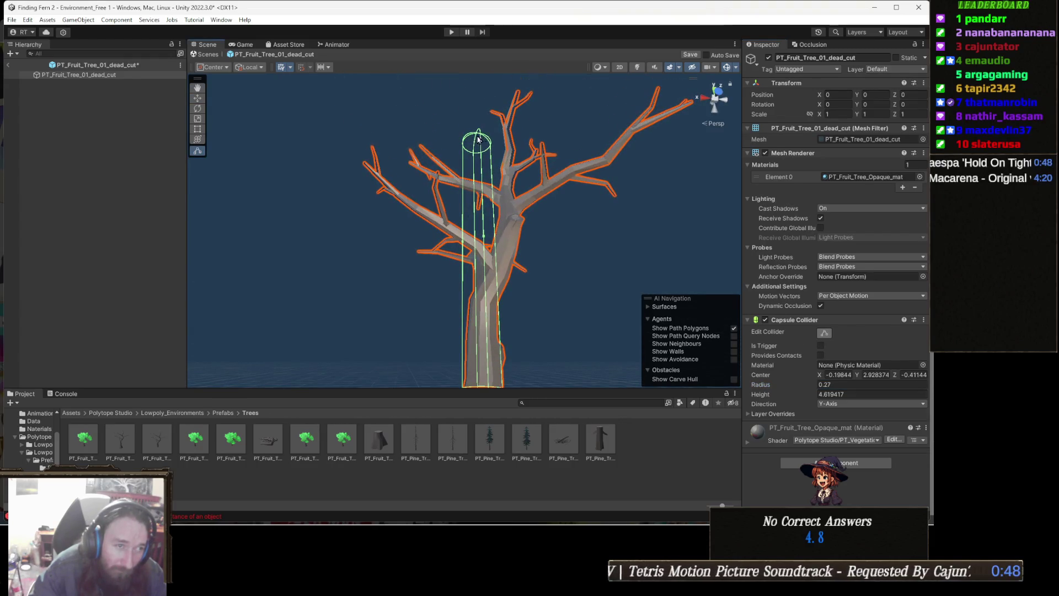
mouse_move(478, 135)
left_mouse_down()
mouse_move(492, 294)
mouse_move(518, 246)
mouse_move(484, 272)
mouse_move(497, 308)
mouse_move(495, 283)
mouse_move(440, 283)
mouse_move(484, 281)
mouse_move(495, 295)
mouse_move(424, 288)
mouse_move(585, 310)
mouse_move(564, 282)
left_mouse_up()
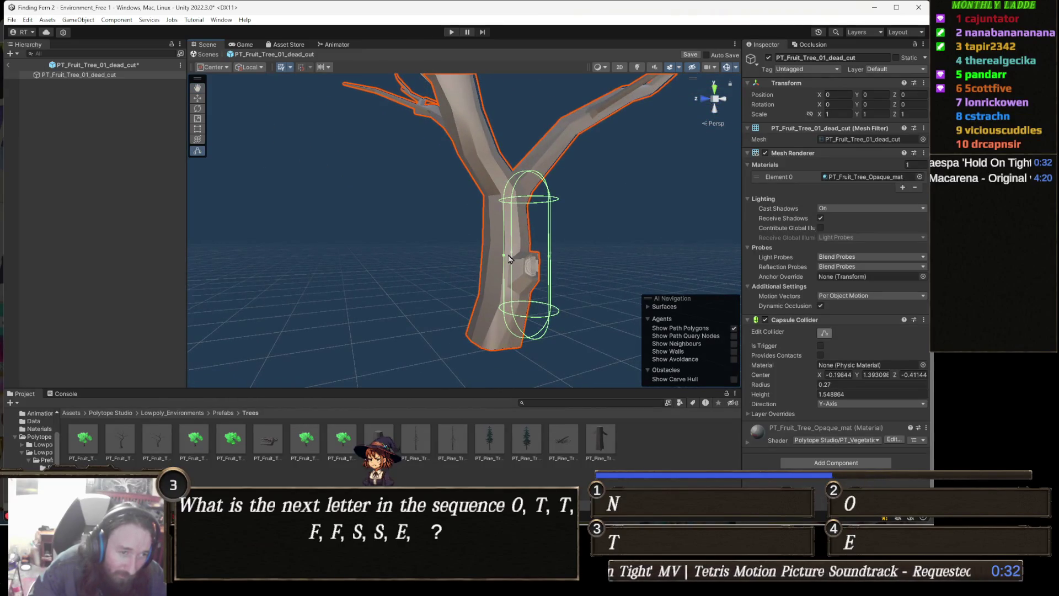
mouse_move(504, 256)
left_mouse_down()
mouse_move(470, 257)
mouse_move(481, 260)
left_mouse_up()
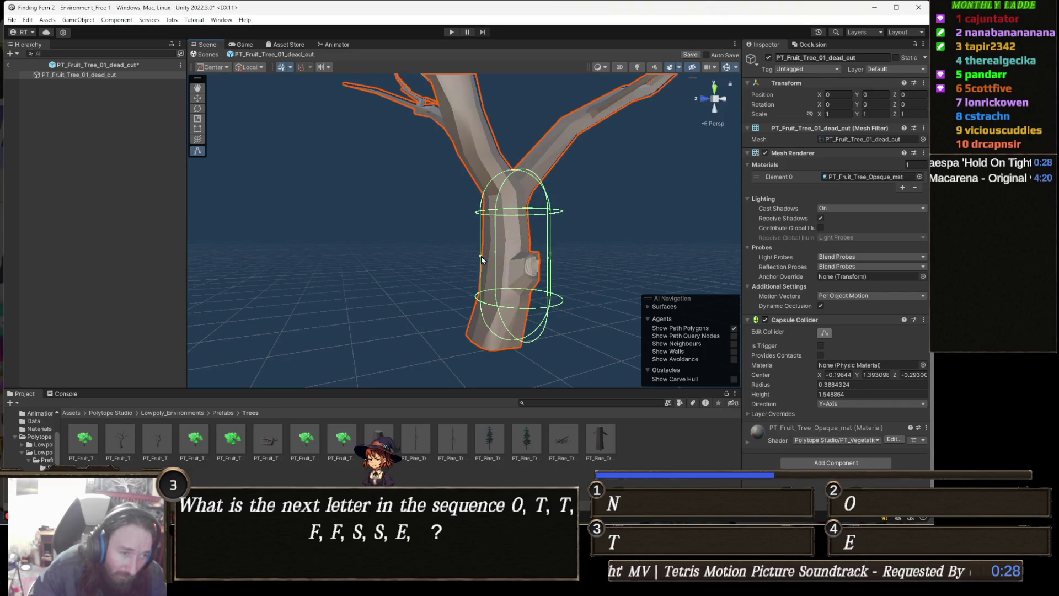
mouse_move(550, 257)
left_mouse_down()
mouse_move(485, 276)
mouse_move(398, 270)
mouse_move(538, 269)
left_mouse_up()
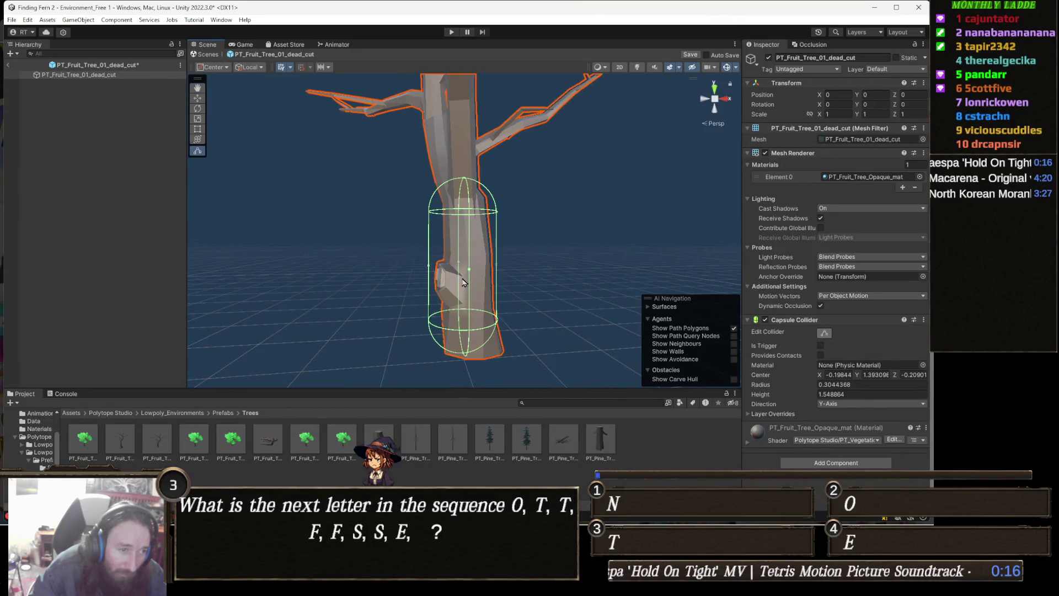
left_click_drag(435, 269, 440, 272)
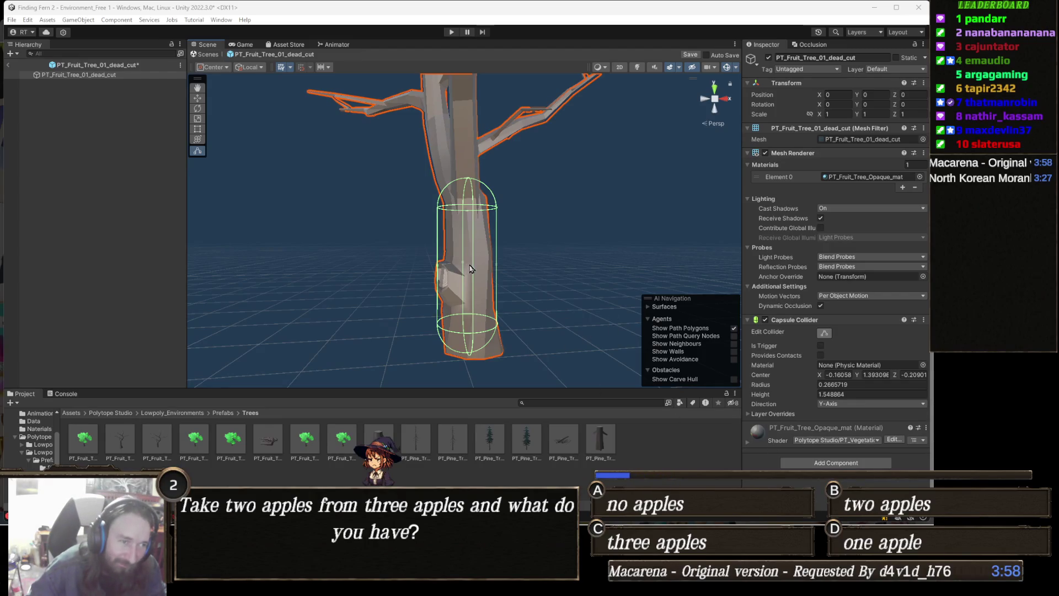
left_click_drag(486, 258, 463, 273)
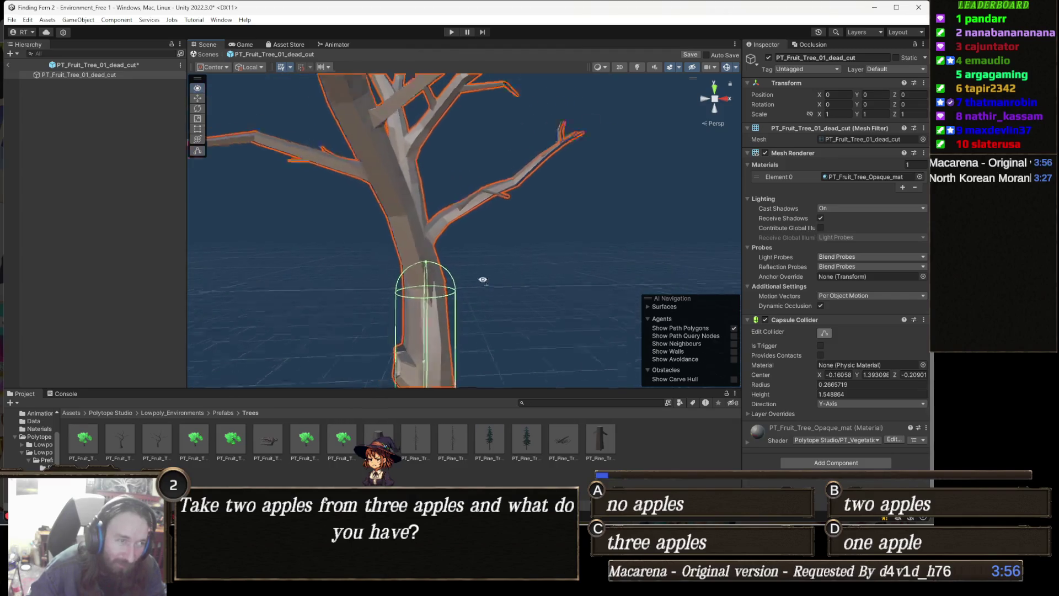
mouse_move(483, 280)
left_mouse_down()
mouse_move(473, 301)
mouse_move(423, 275)
mouse_move(443, 288)
left_mouse_up()
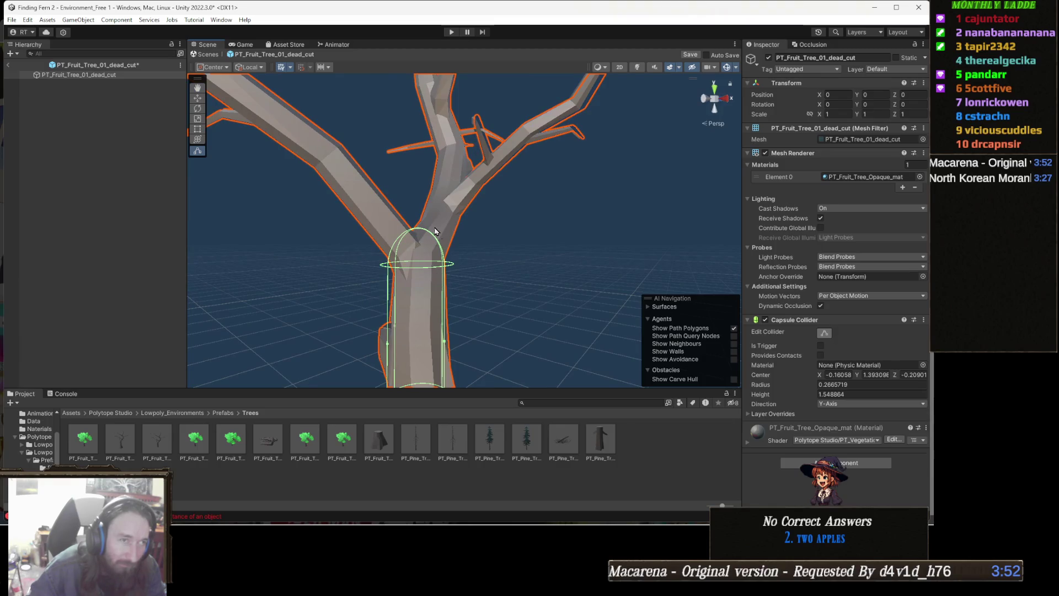
Save the cut tree prefab and copy its Capsule Collider component
left_click(690, 55)
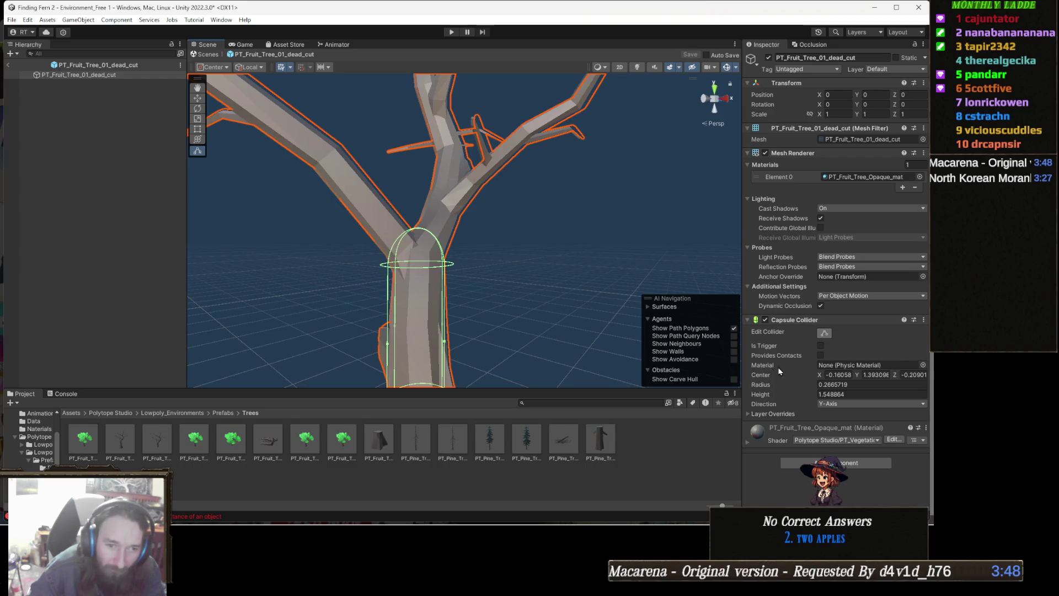
right_click(807, 320)
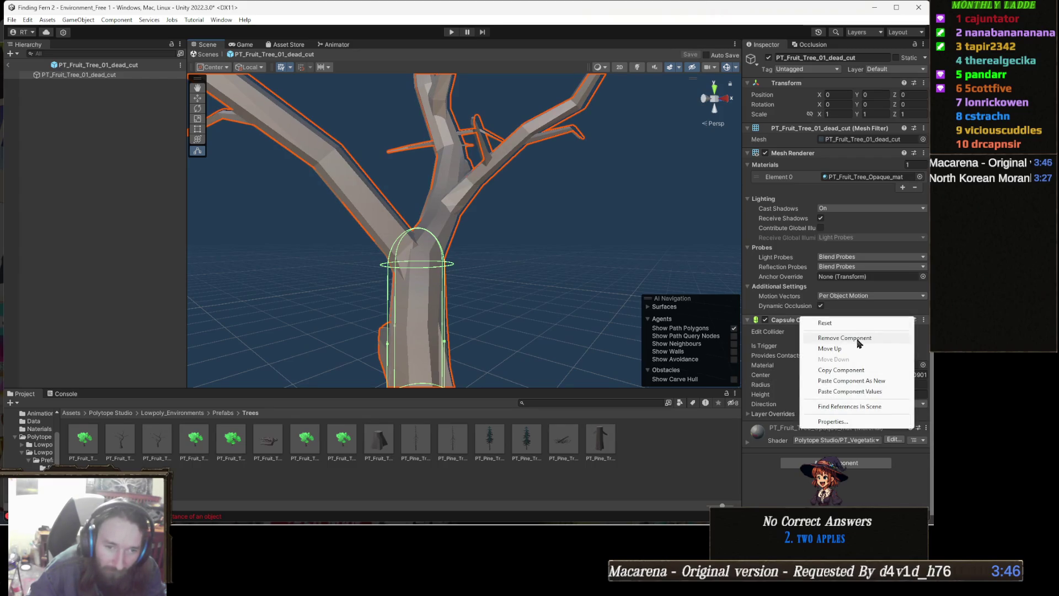
left_click(841, 370)
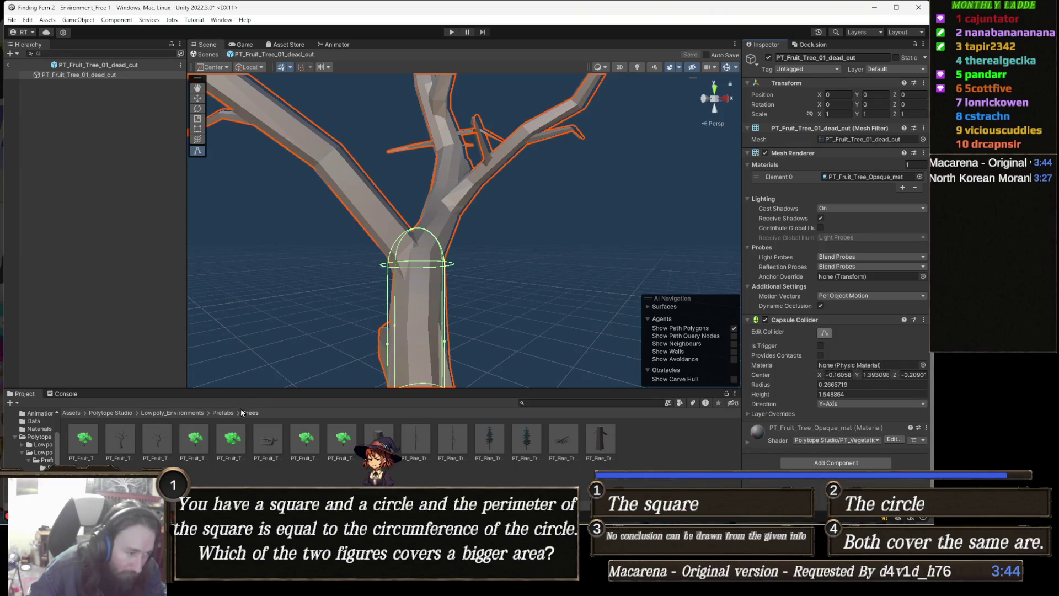
Open PT_Fruit_Tree_01_dead and remove the Mesh Collider from its LOD0
double_click(118, 444)
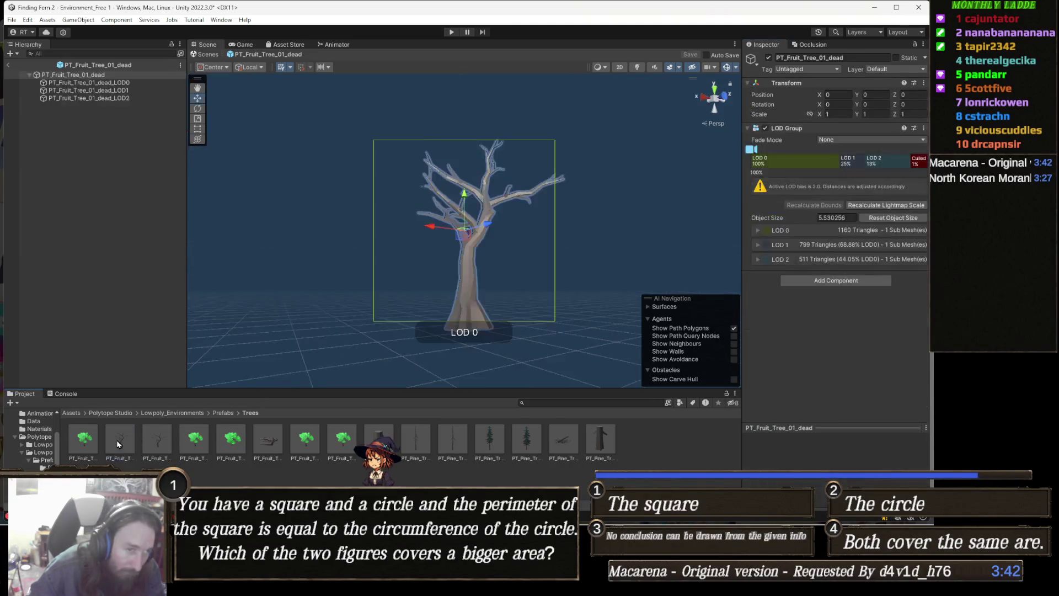
left_click(118, 83)
scroll(522, 278, "up", 5)
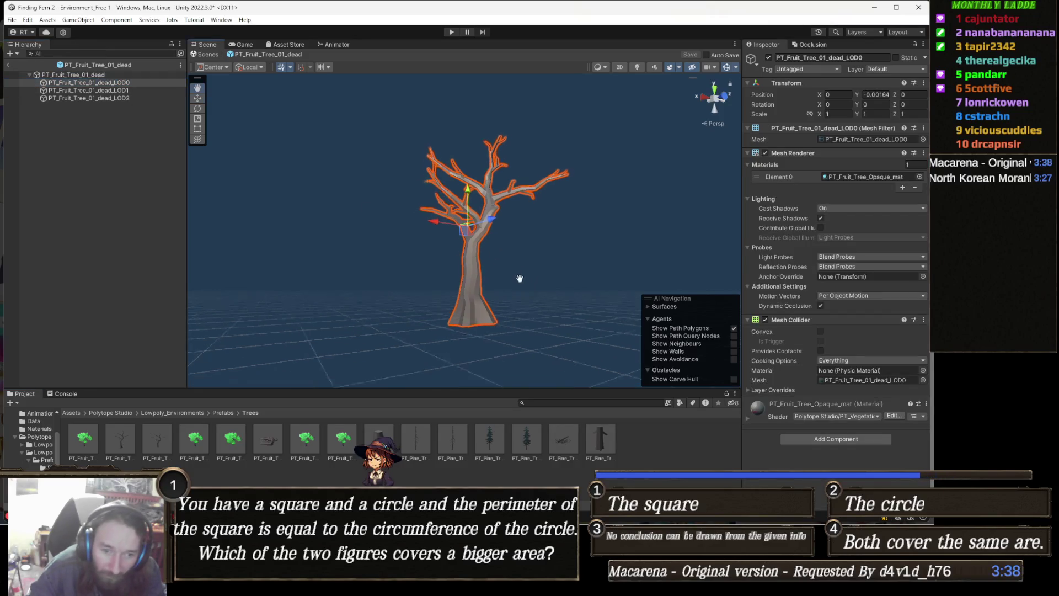
right_click(801, 154)
right_click(789, 320)
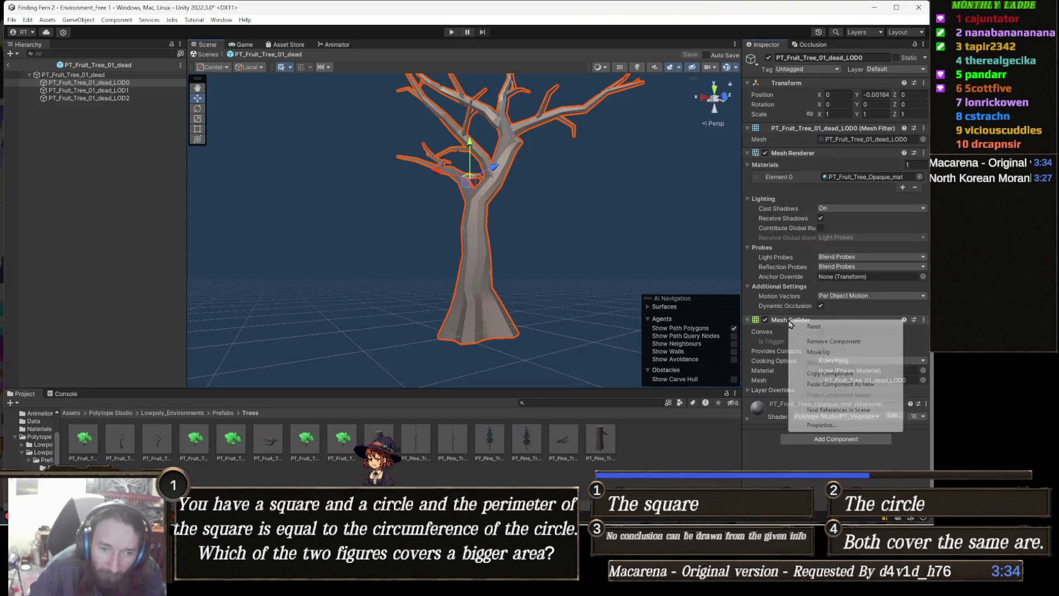
left_click(860, 342)
Paste the copied capsule collider onto LOD0 as a new component and inspect it on the trunk
right_click(801, 154)
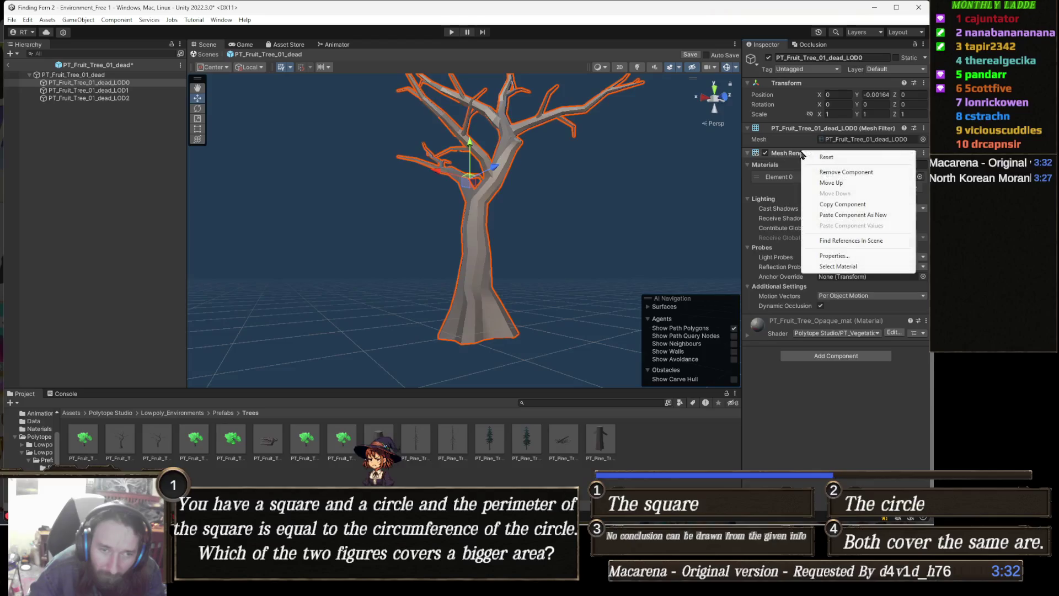
left_click(853, 214)
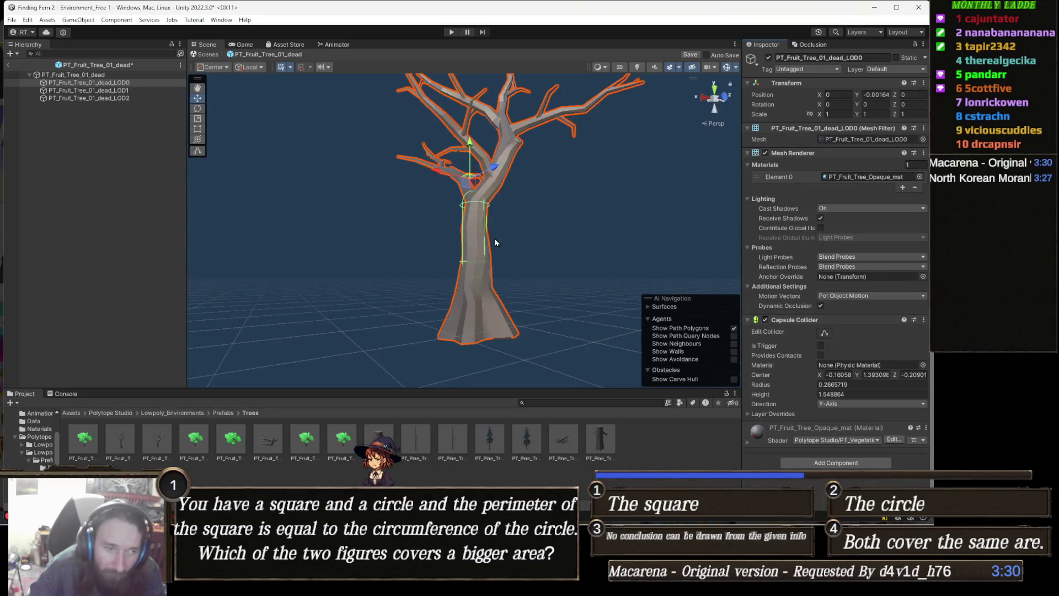
scroll(412, 241, "up", 3)
mouse_move(412, 242)
left_mouse_down()
mouse_move(236, 250)
mouse_move(464, 243)
mouse_move(484, 261)
mouse_move(494, 221)
left_mouse_up()
mouse_move(592, 263)
left_mouse_down()
mouse_move(615, 263)
mouse_move(407, 271)
mouse_move(536, 272)
left_mouse_up()
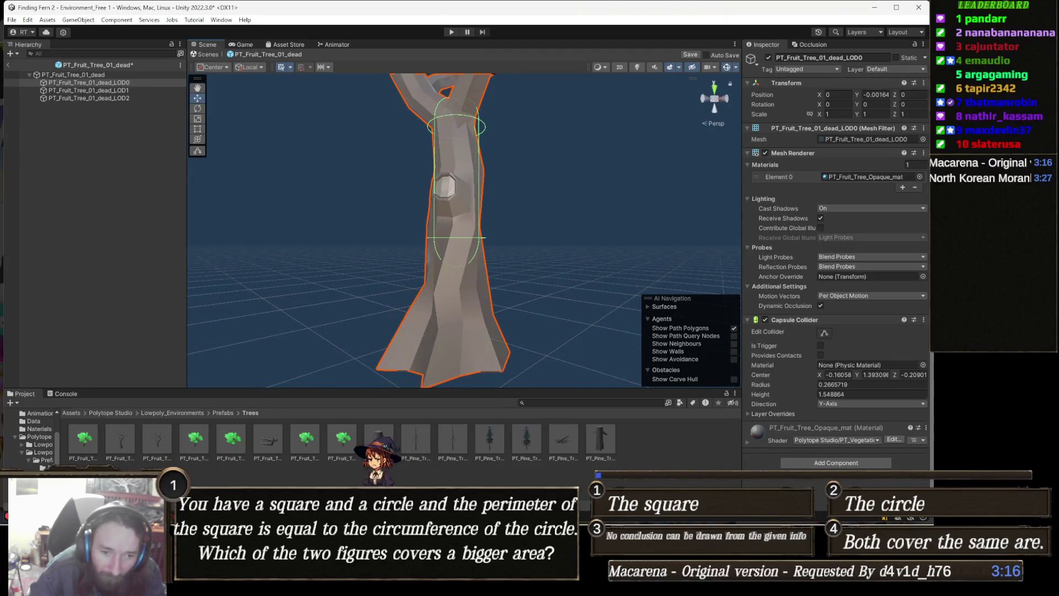
left_click(855, 466)
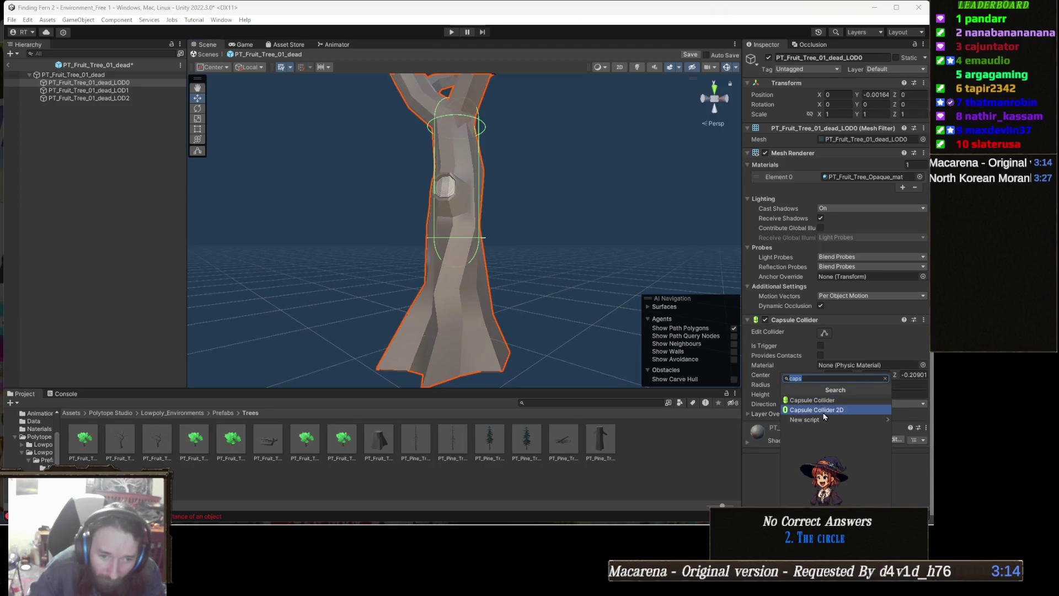
Add a second Capsule Collider to LOD0 and shrink it to a narrow capsule
left_click(834, 400)
left_click(847, 385)
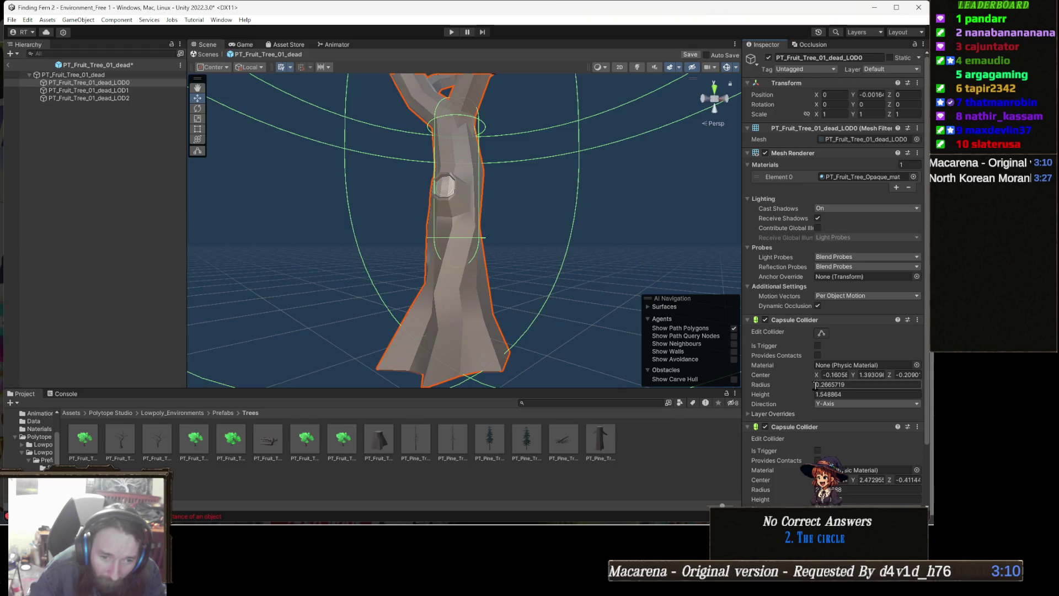
left_click_drag(813, 386, 810, 386)
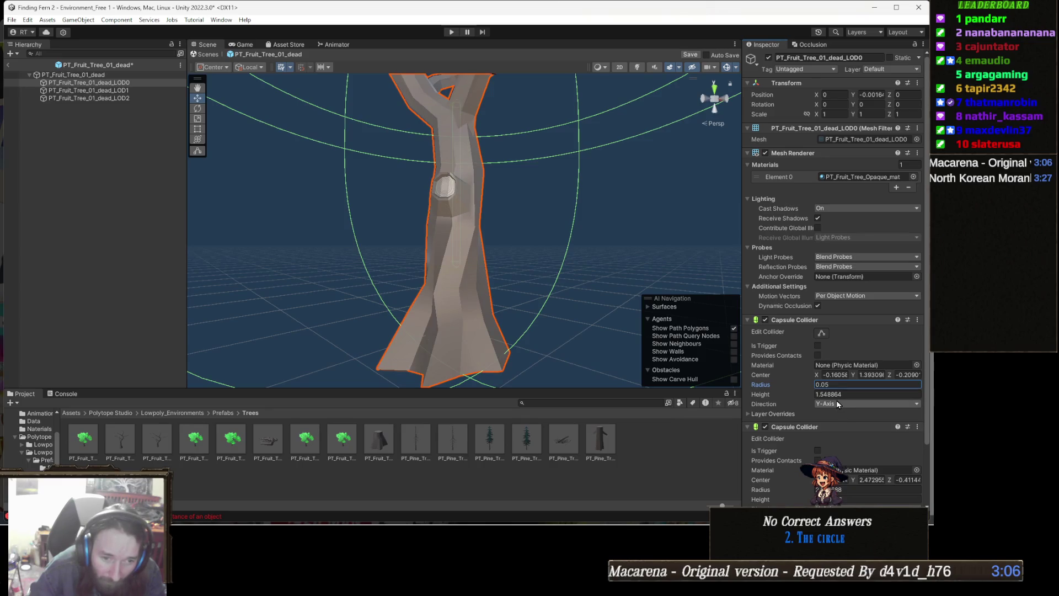
key("ctrl+z")
left_click_drag(811, 385, 768, 386)
key("ctrl+z")
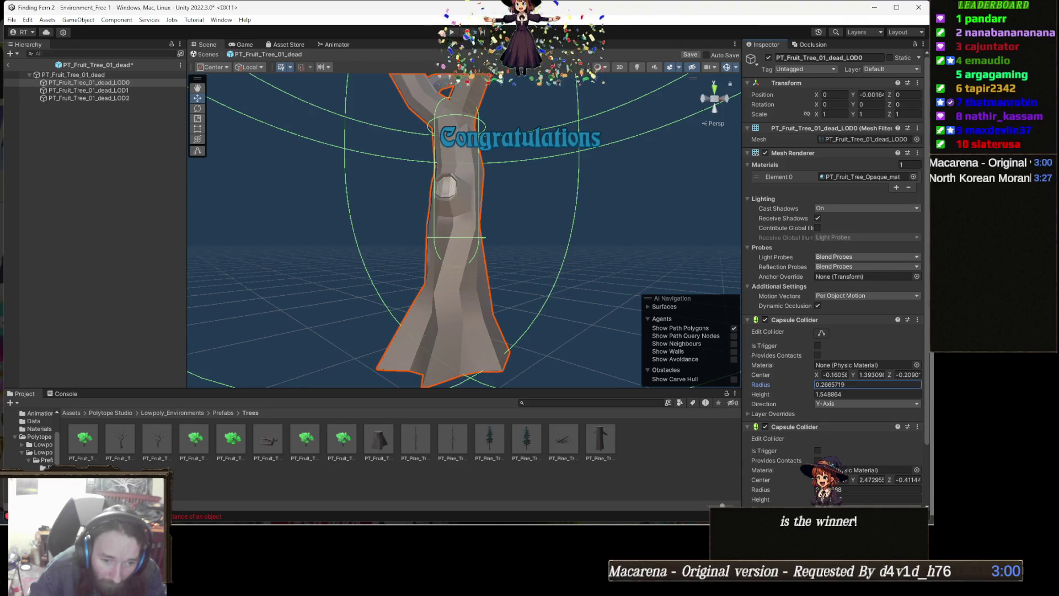
left_click_drag(797, 489, 766, 486)
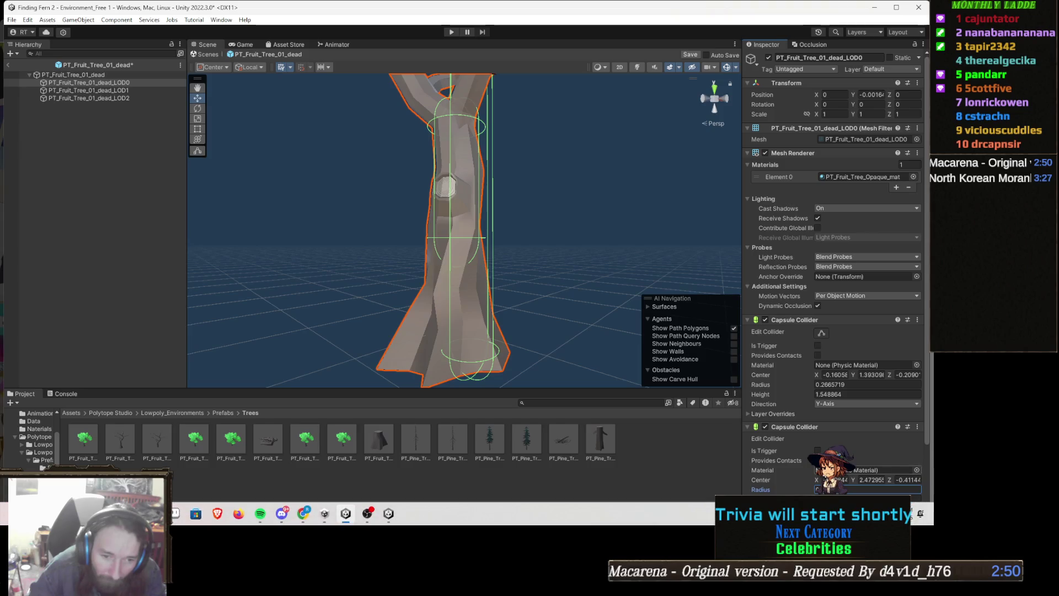
Lower the second collider onto the lower trunk, centred about 0.34 up
mouse_move(574, 259)
left_mouse_down()
mouse_move(500, 116)
mouse_move(491, 143)
mouse_move(502, 371)
left_mouse_up()
left_click_drag(503, 412, 503, 417)
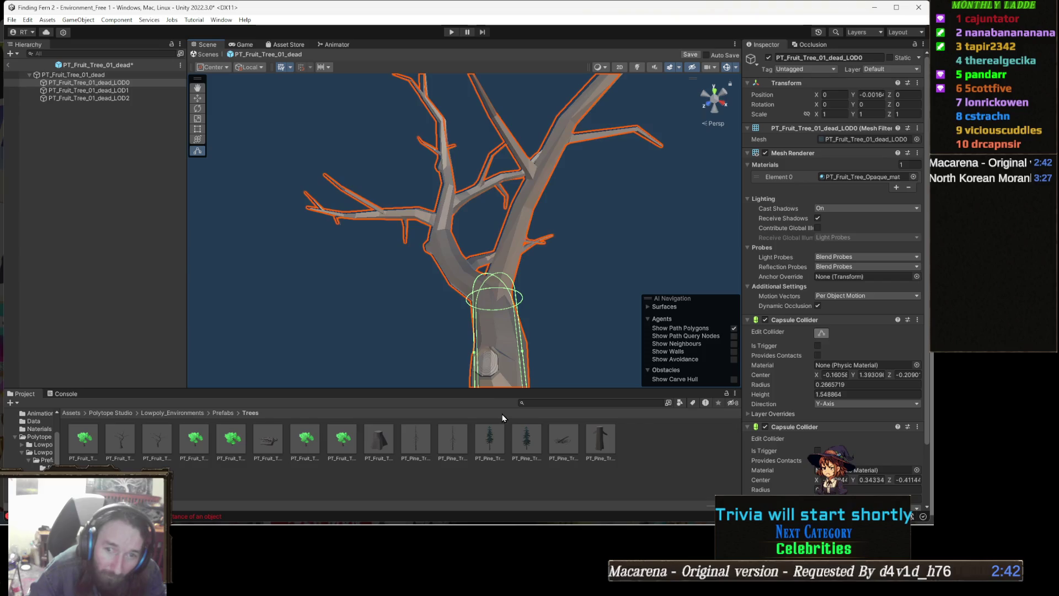
mouse_move(494, 264)
left_mouse_down()
mouse_move(503, 281)
mouse_move(562, 303)
mouse_move(568, 296)
mouse_move(496, 306)
mouse_move(539, 312)
mouse_move(568, 286)
left_mouse_up()
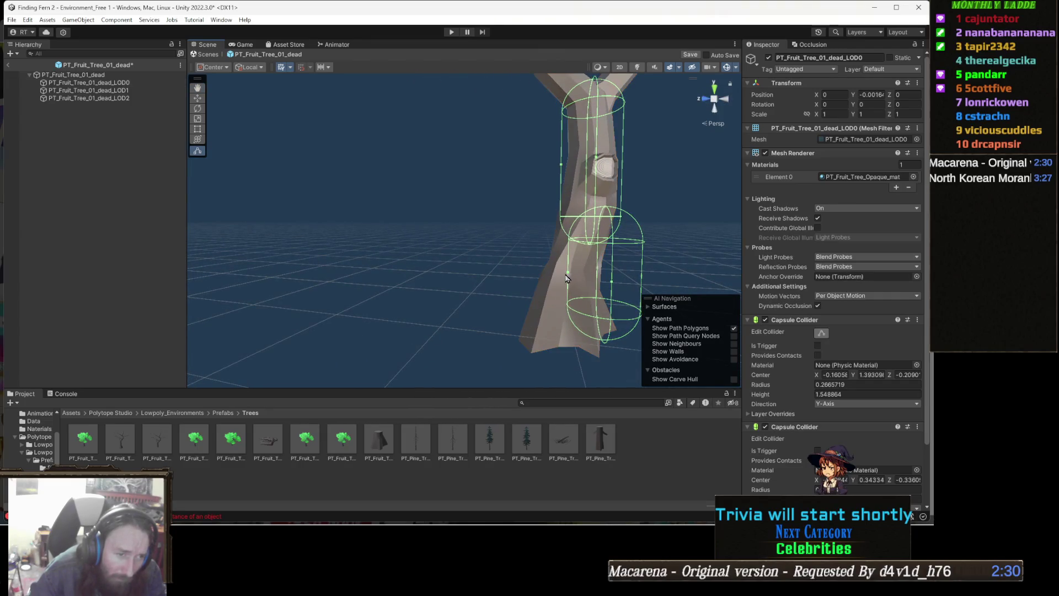
left_click(571, 277)
Pull the lower collider's sides in to fit the trunk, z near -0.09
left_click(572, 277)
left_click_drag(570, 274, 539, 272)
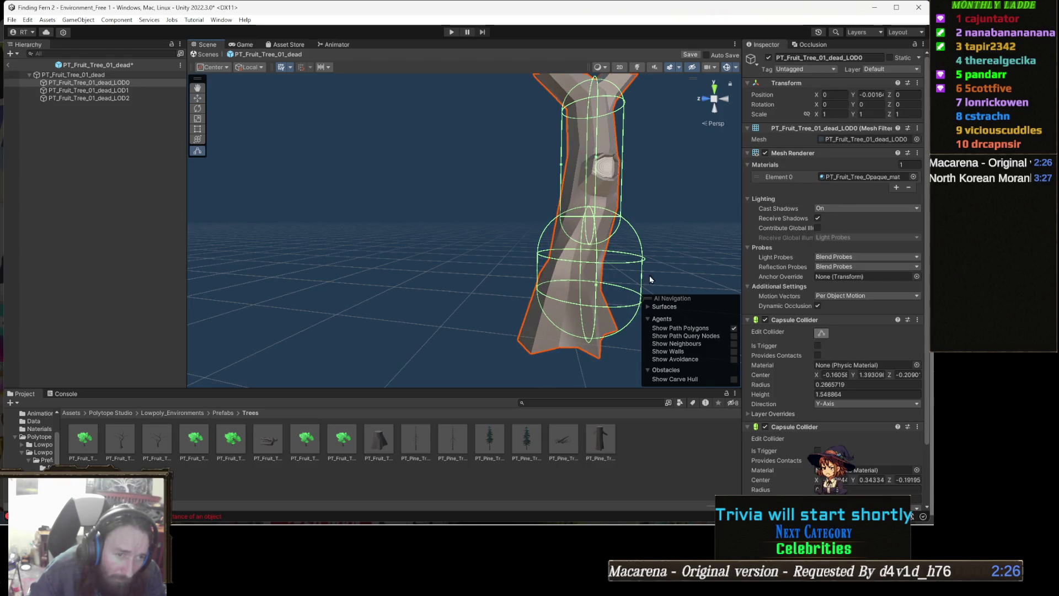
left_click_drag(644, 278, 617, 279)
scroll(554, 292, "up", 5)
mouse_move(553, 292)
left_mouse_down()
mouse_move(466, 344)
mouse_move(366, 338)
mouse_move(526, 266)
mouse_move(533, 233)
mouse_move(580, 252)
left_mouse_up()
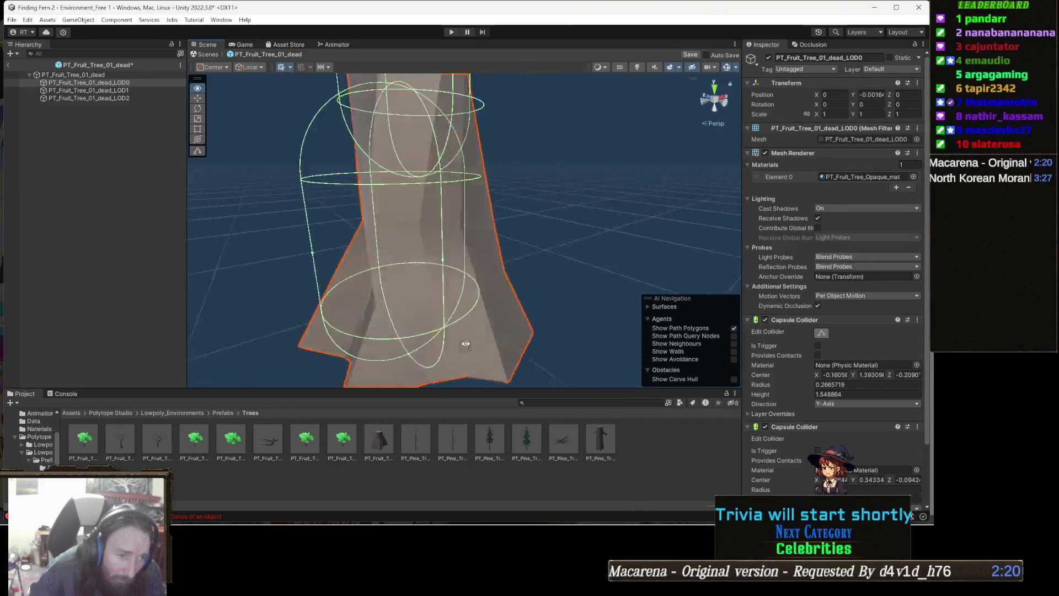
left_click_drag(484, 238, 468, 227)
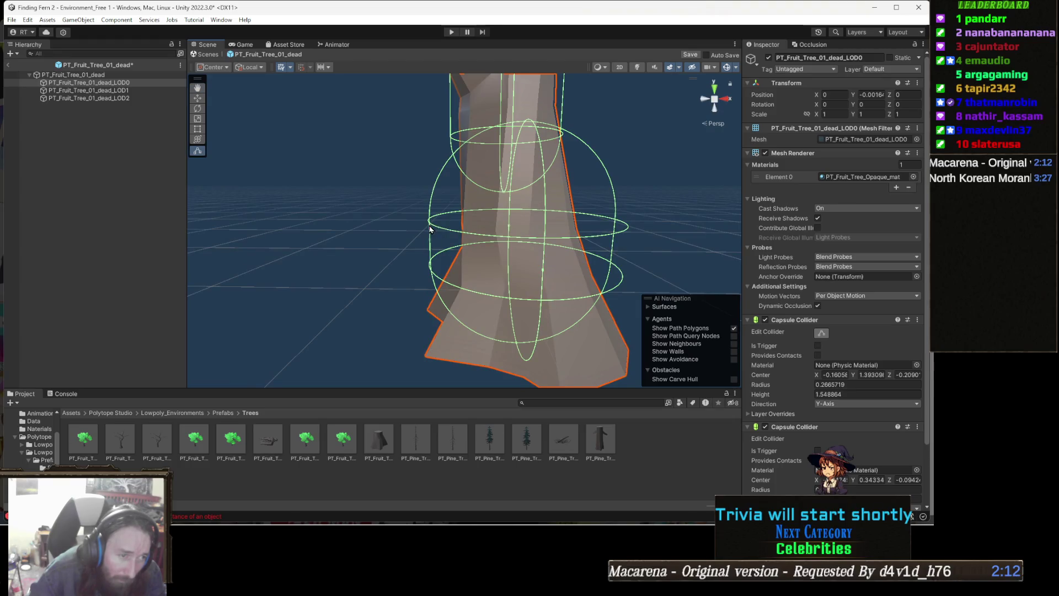
Frame the LOD0 trunk and orbit to check both colliders from several sides
left_click(442, 231)
key("ctrl+z")
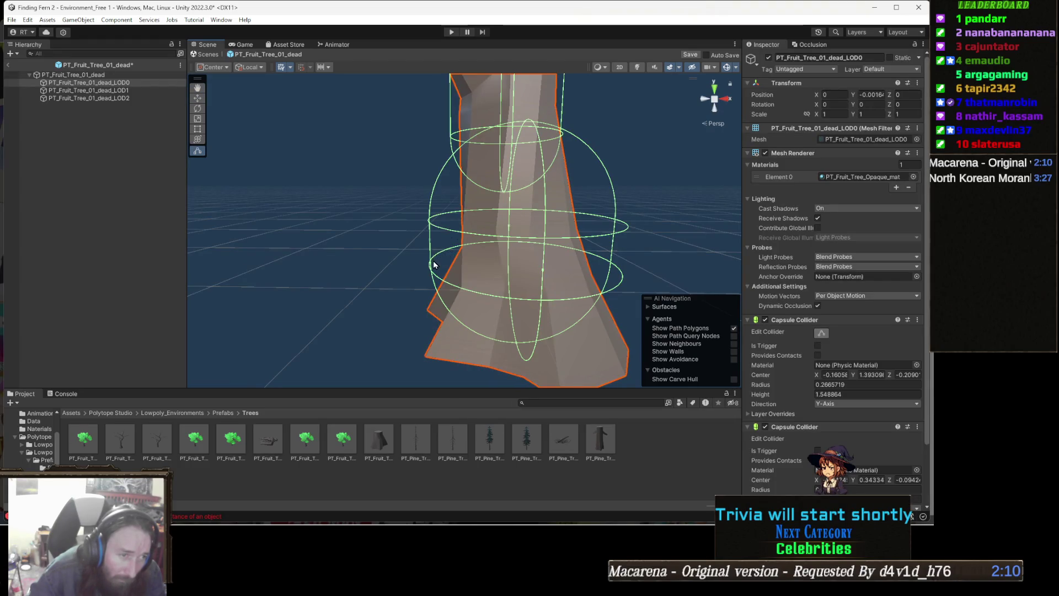
key("f")
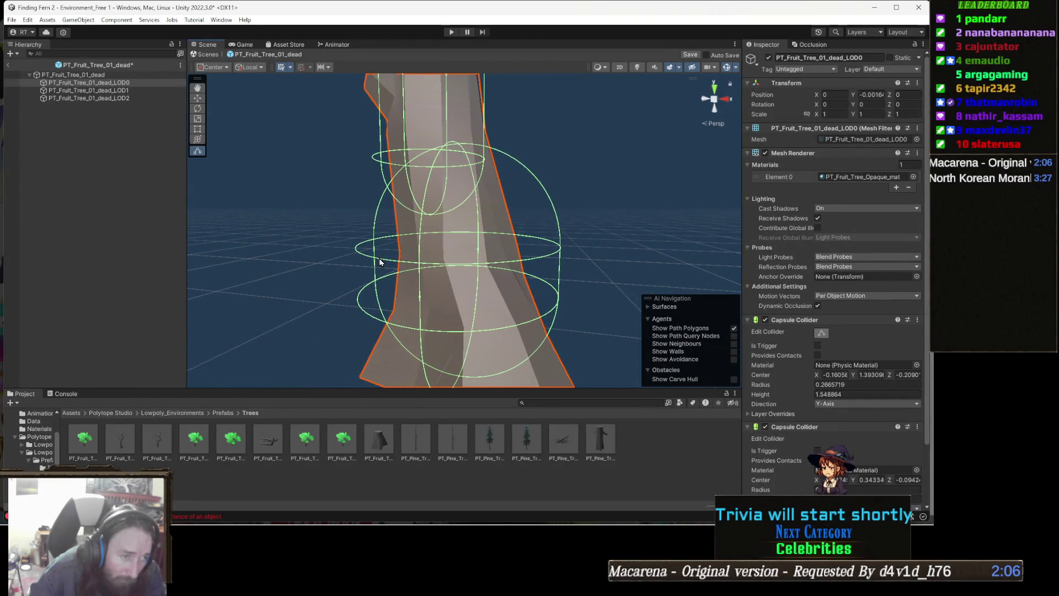
left_click_drag(390, 266, 395, 267)
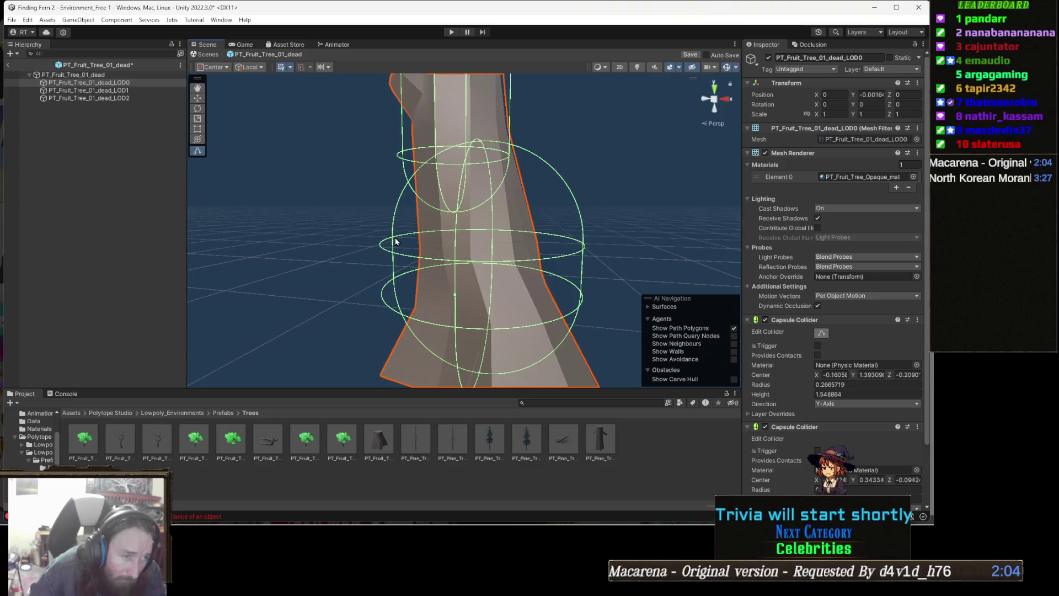
left_click(406, 243)
key("ctrl+z")
mouse_move(398, 266)
left_mouse_down()
mouse_move(482, 281)
mouse_move(465, 284)
left_mouse_up()
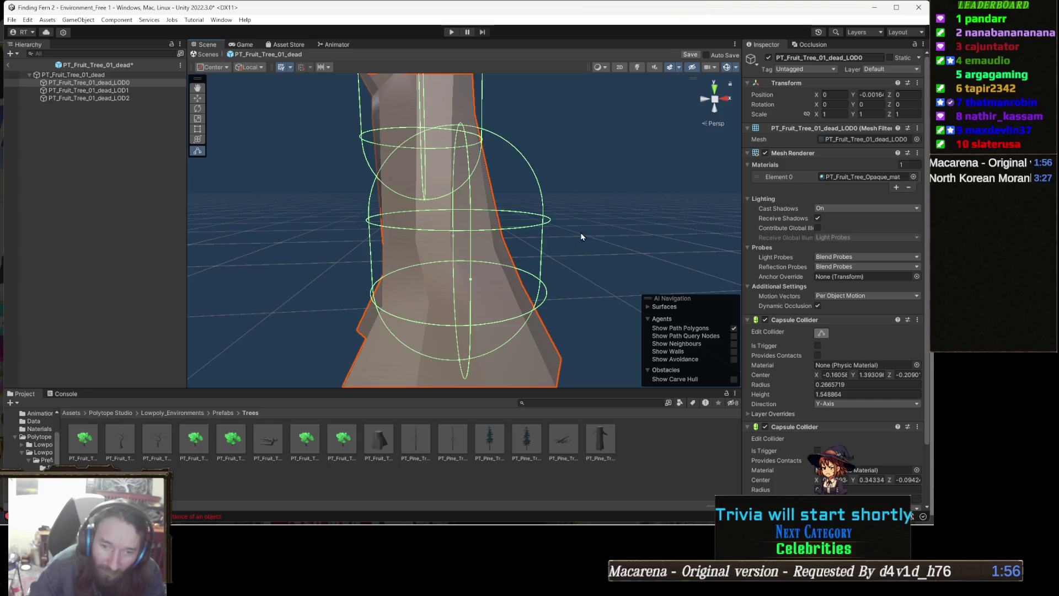
mouse_move(549, 233)
left_mouse_down()
mouse_move(560, 244)
mouse_move(475, 259)
mouse_move(515, 259)
mouse_move(534, 246)
mouse_move(527, 269)
left_mouse_up()
left_click(534, 251)
key("ctrl+z")
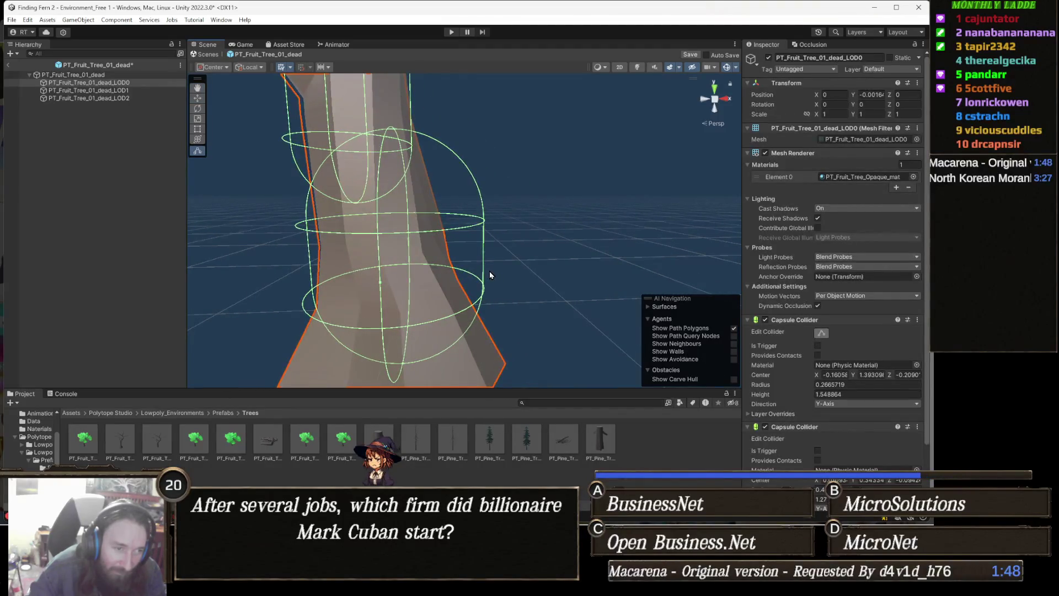
Pull the view back to see the whole dead tree with its branches and colliders
scroll(490, 271, "down", 5)
mouse_move(486, 265)
left_mouse_down()
mouse_move(492, 277)
mouse_move(478, 276)
left_mouse_up()
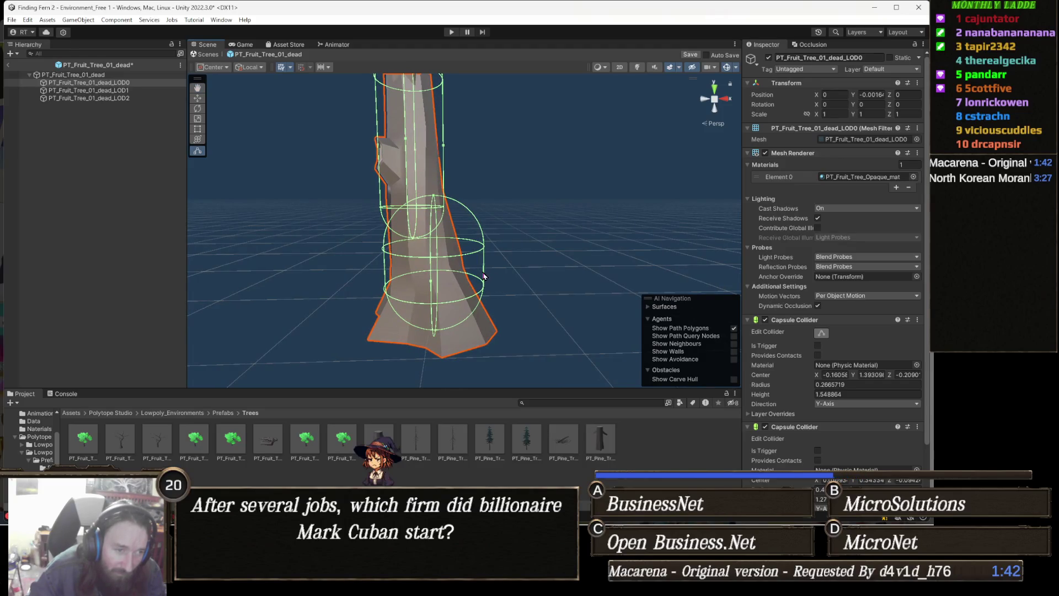
mouse_move(486, 286)
left_mouse_down()
mouse_move(504, 274)
mouse_move(487, 271)
mouse_move(515, 262)
left_mouse_up()
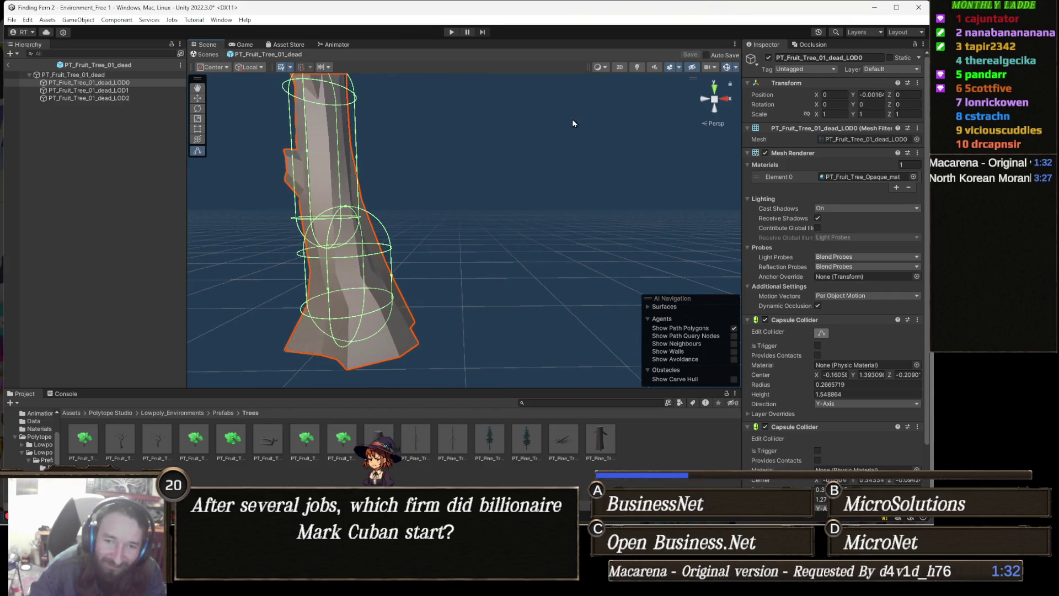
left_click_drag(345, 113, 424, 160)
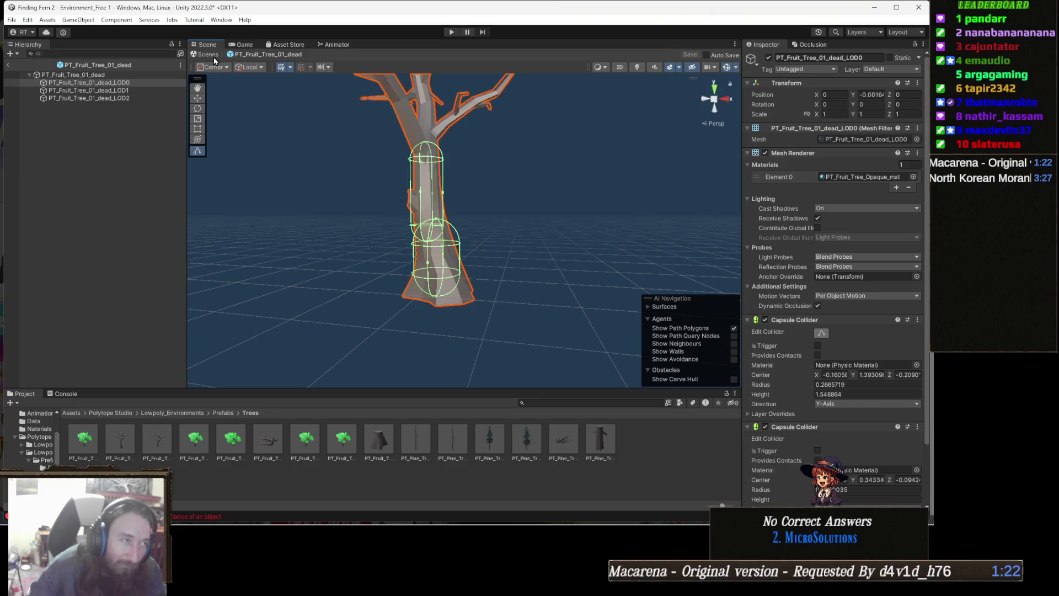
Exit prefab mode to the Environment_Free 1 scene, then run and stop a brief play-test
left_click(210, 55)
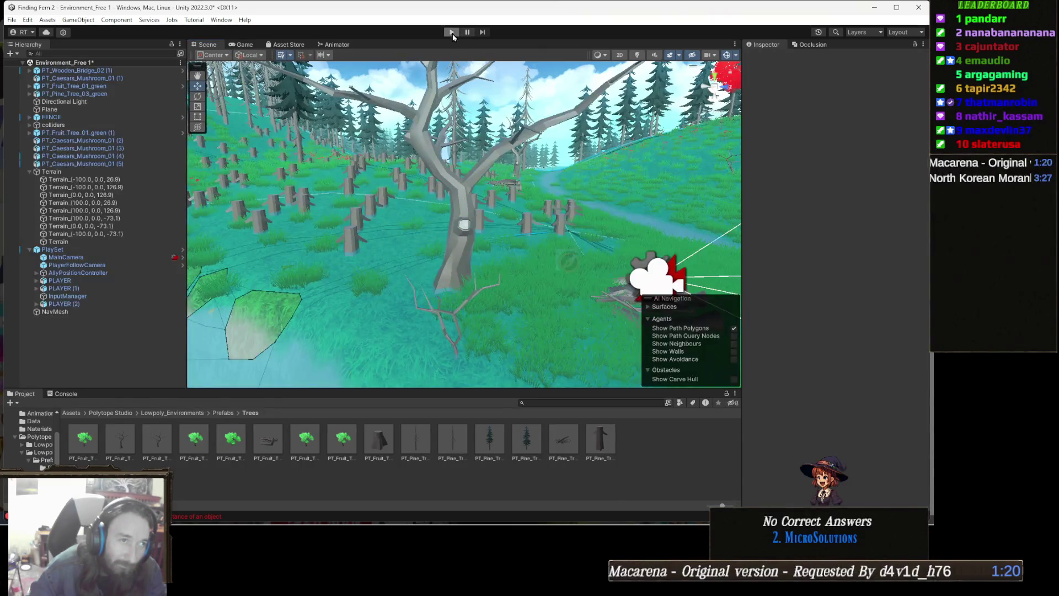
left_click(451, 32)
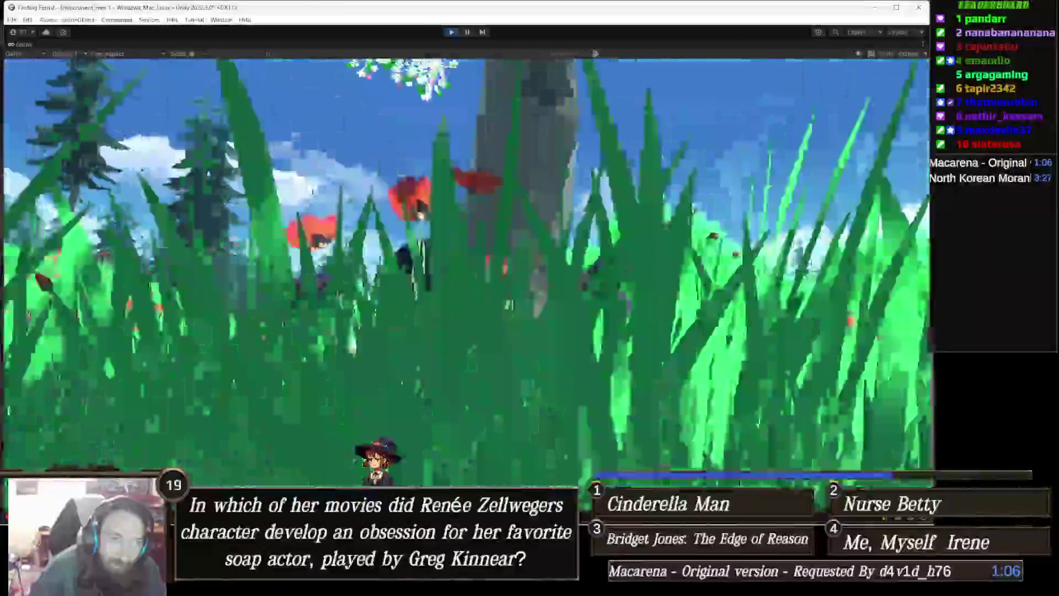
left_click(452, 32)
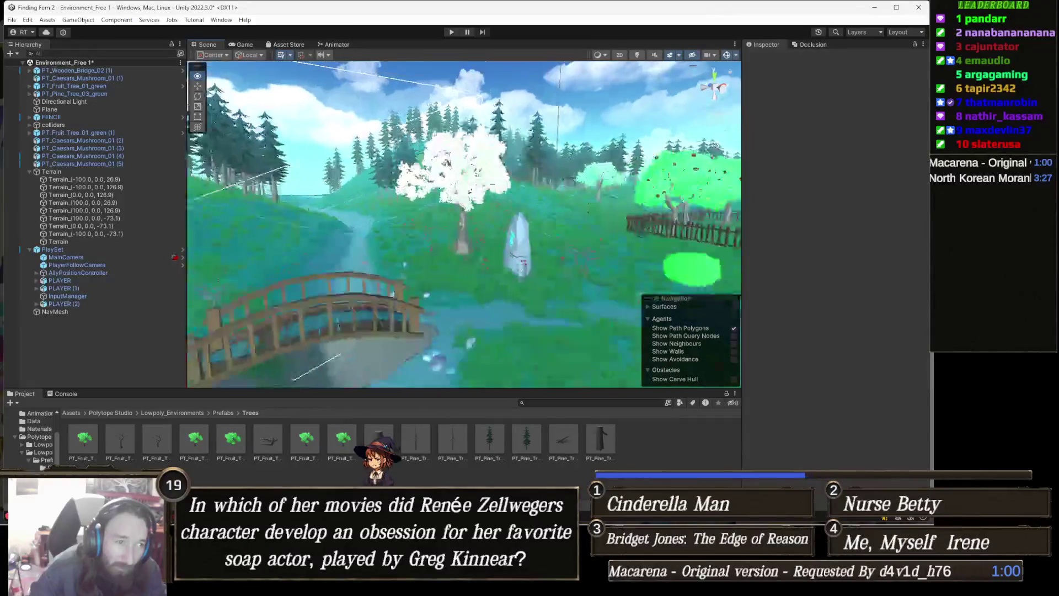
Survey the orchard around the blossoming fruit tree, rock, fence and a terrain tile
left_click(525, 140)
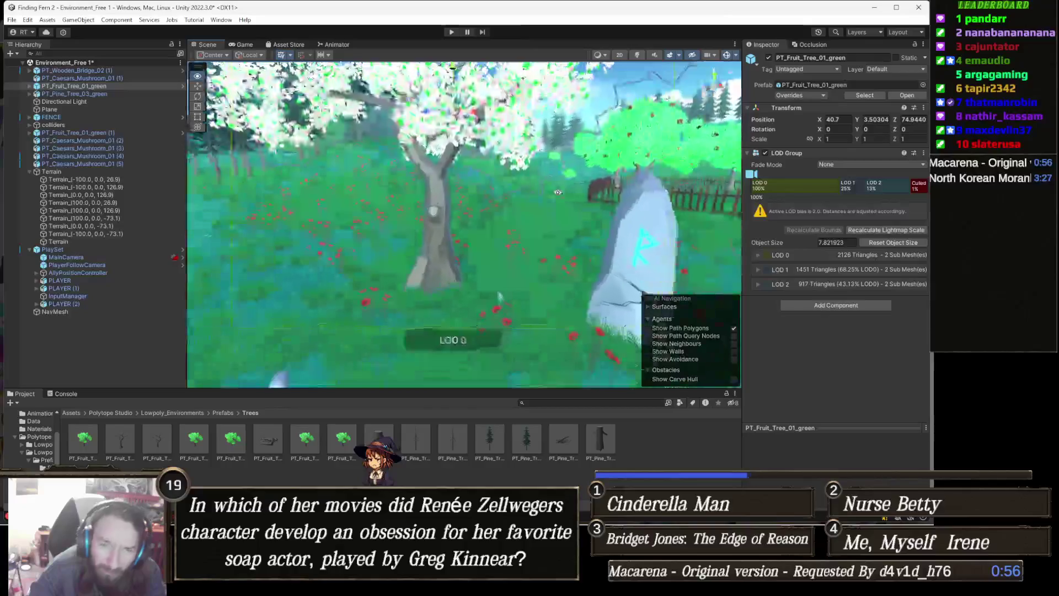
left_click_drag(558, 192, 671, 211)
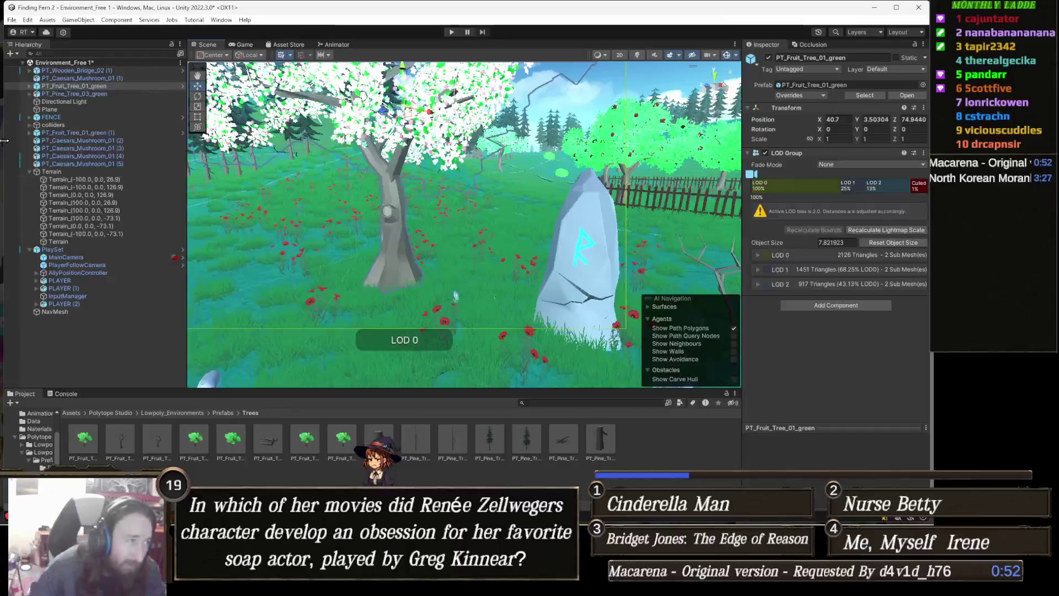
key("Up")
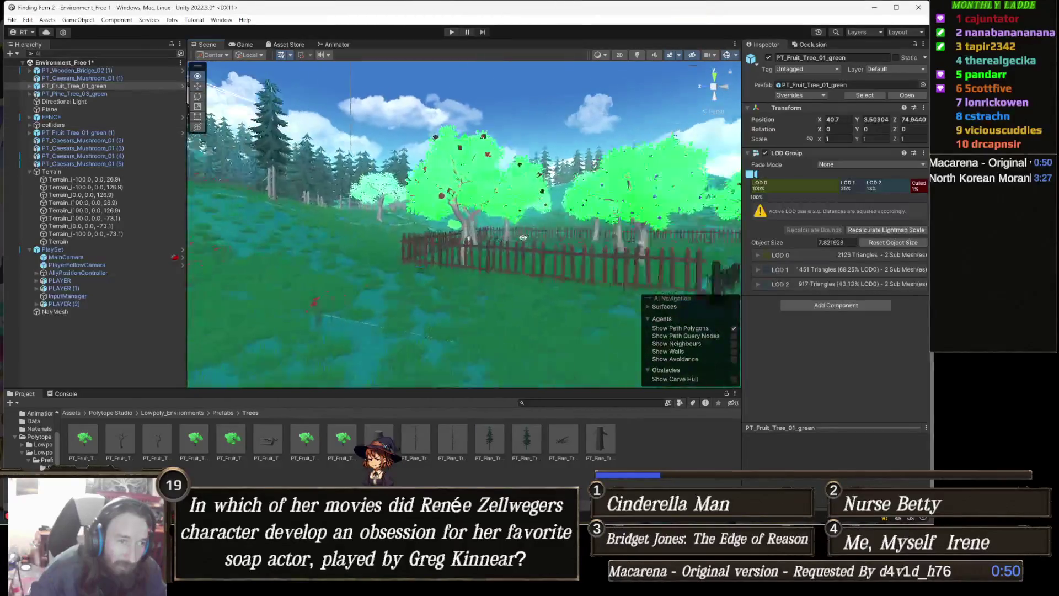
left_click(444, 160)
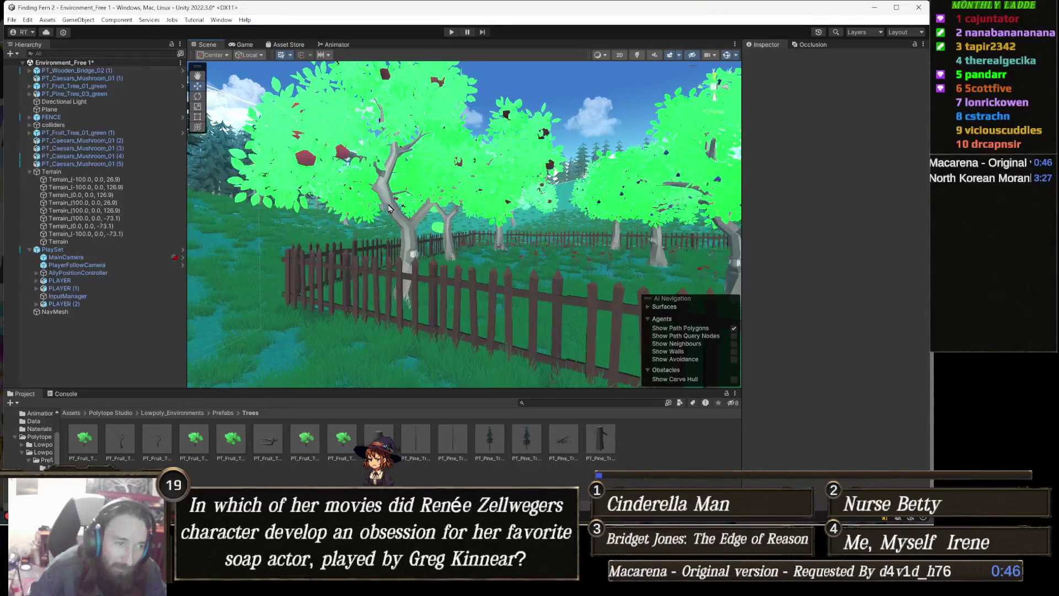
left_click(404, 218)
mouse_move(481, 248)
left_mouse_down()
mouse_move(392, 248)
mouse_move(495, 322)
left_mouse_up()
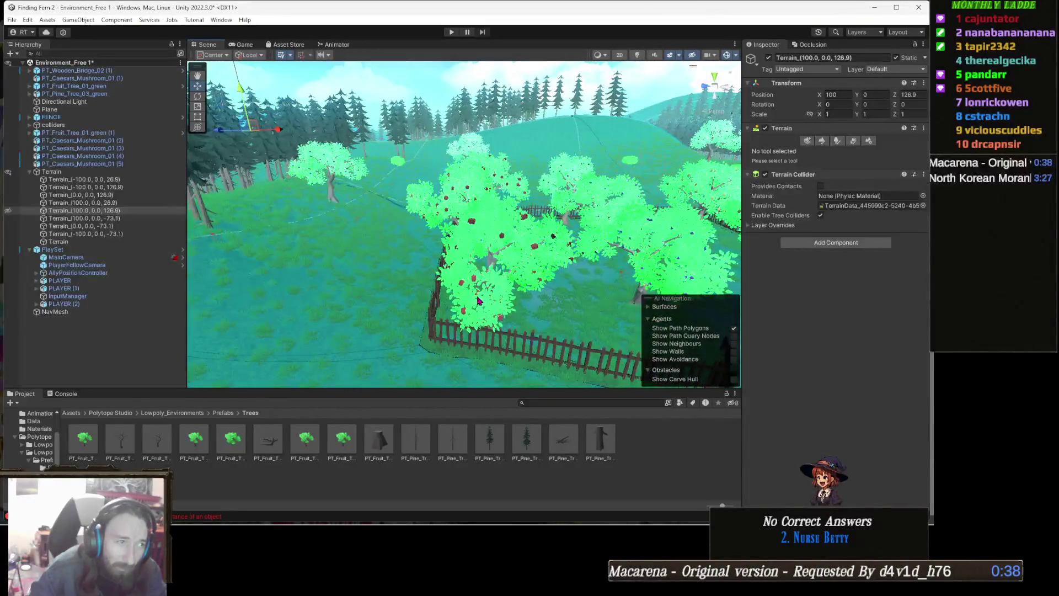
left_click_drag(460, 281, 560, 304)
Select the blossoming PT_Fruit_Tree_01_green by the rock and ping its prefab asset in Helpers
left_click(624, 277)
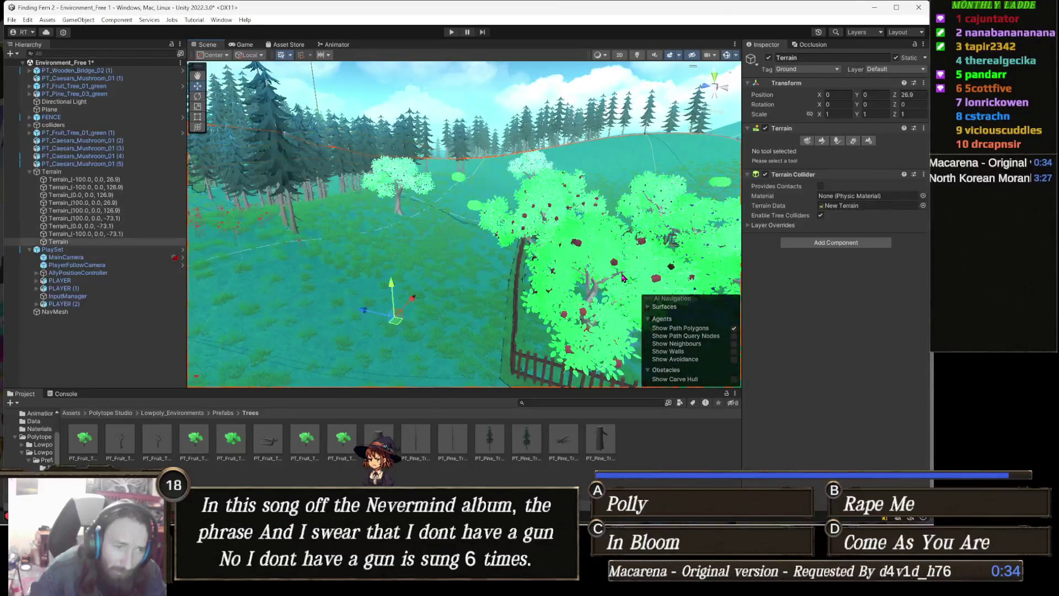
key("f")
left_click_drag(379, 236, 350, 233)
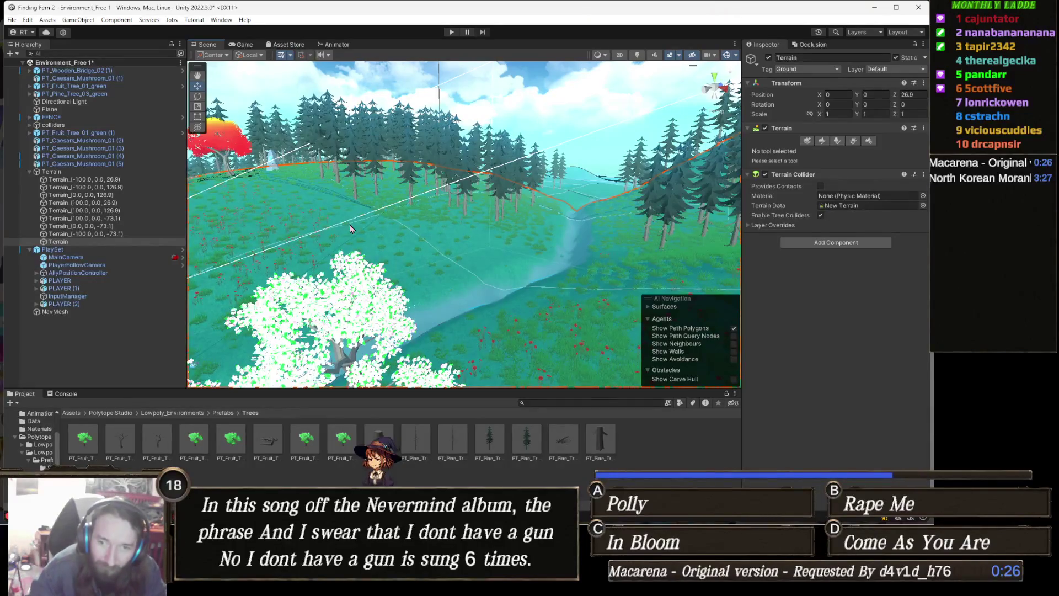
mouse_move(370, 223)
left_mouse_down()
mouse_move(359, 267)
mouse_move(431, 225)
left_mouse_up()
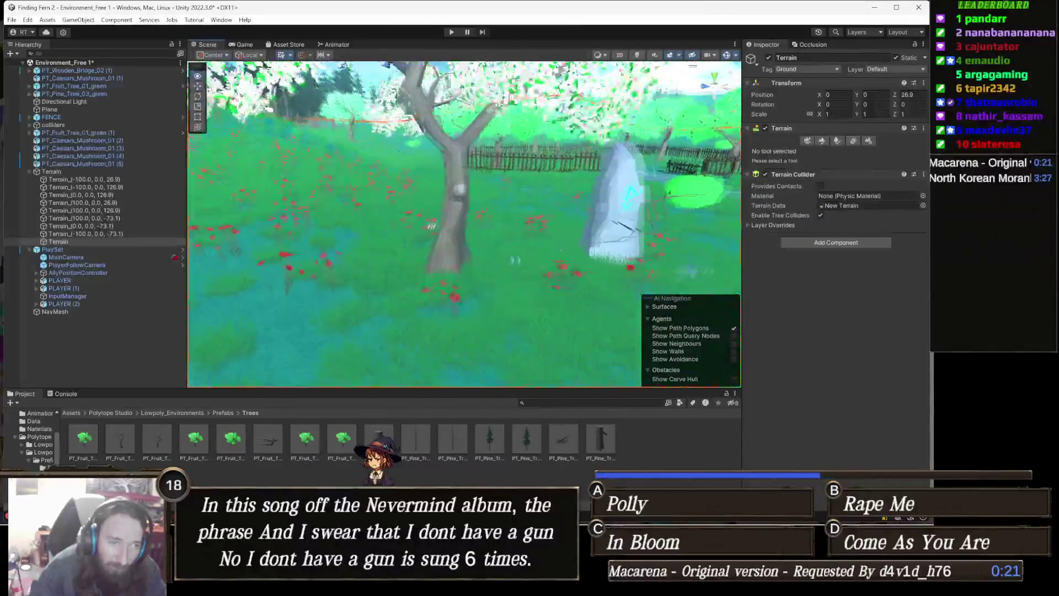
left_click(469, 242)
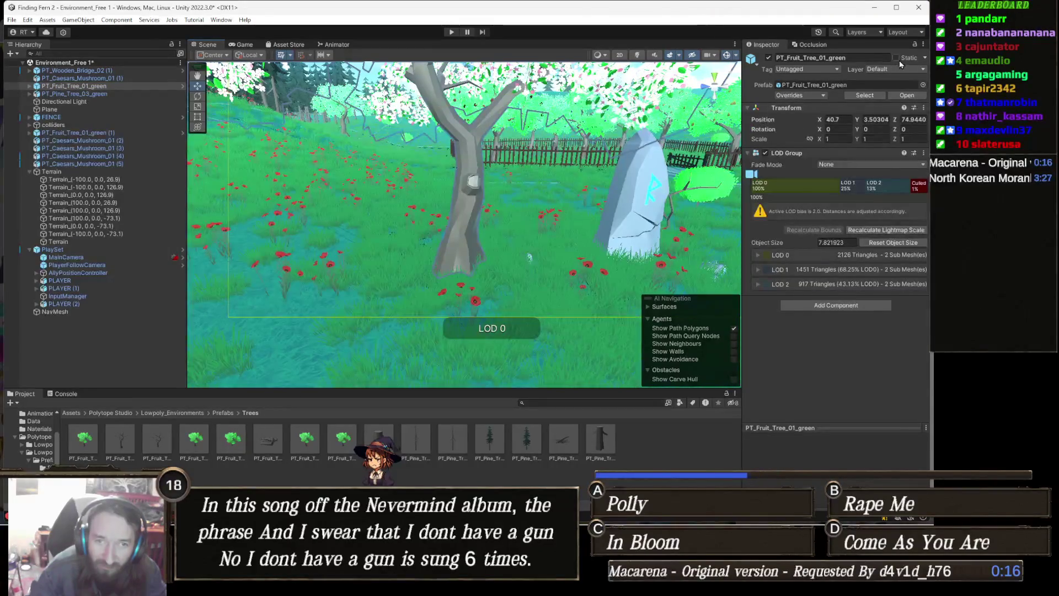
left_click(864, 98)
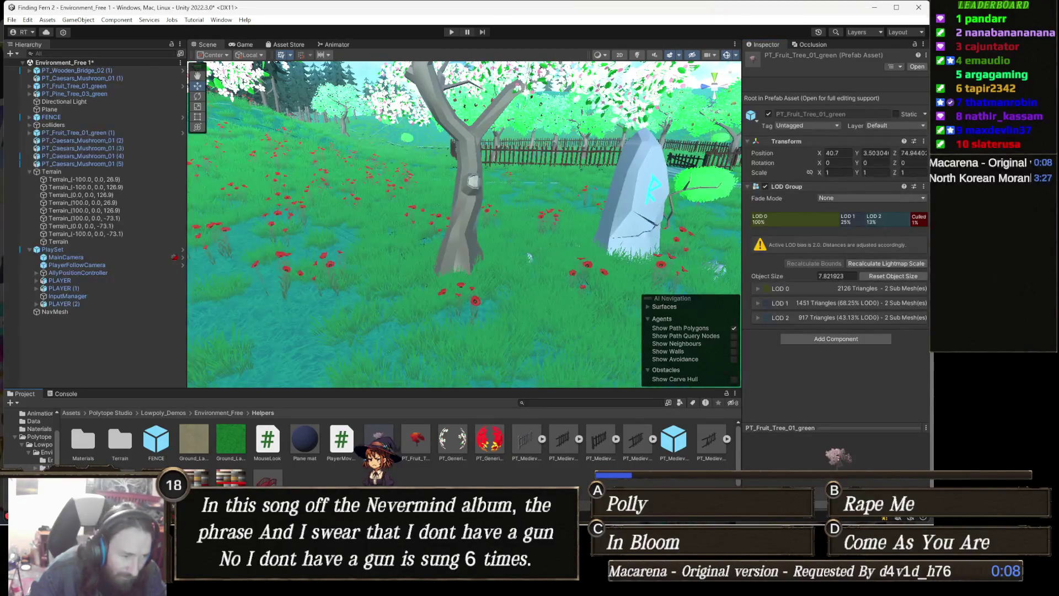
Add a Mesh Collider to the green fruit tree prefab's LOD0, save it, and return to the scene
double_click(380, 441)
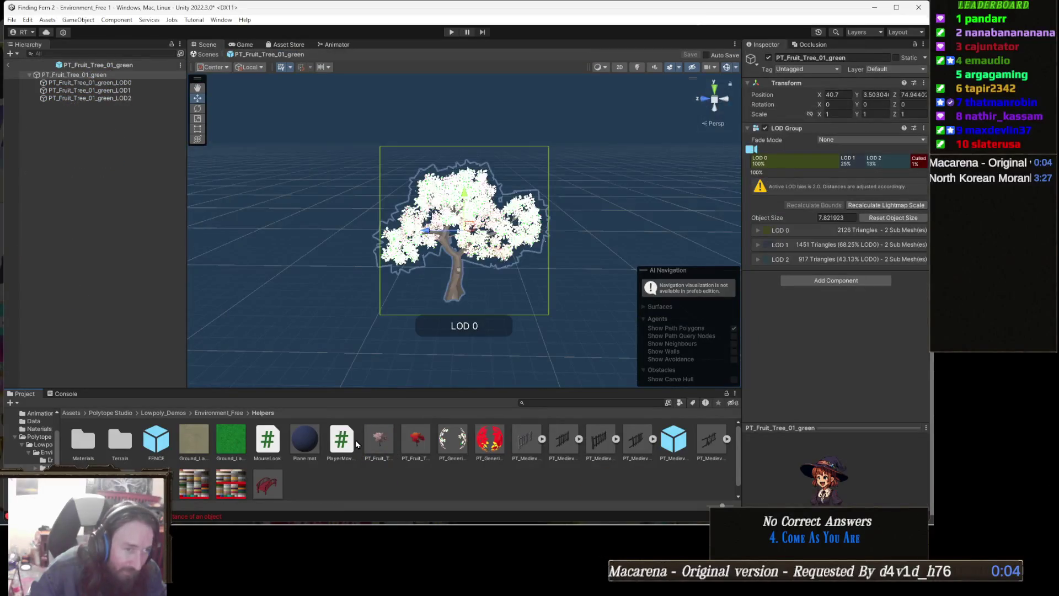
scroll(189, 287, "up", 10)
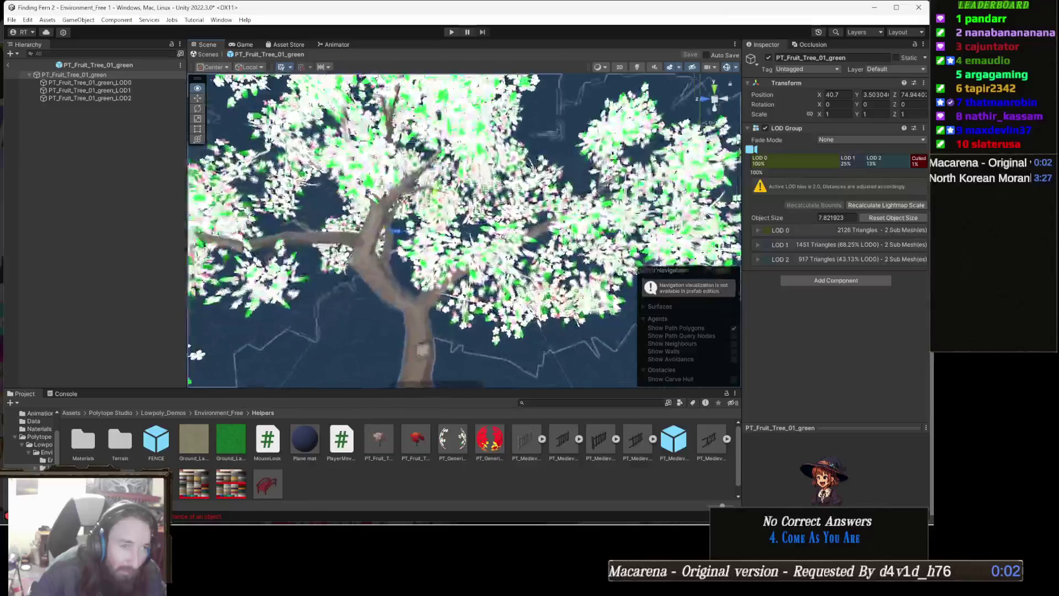
key("f")
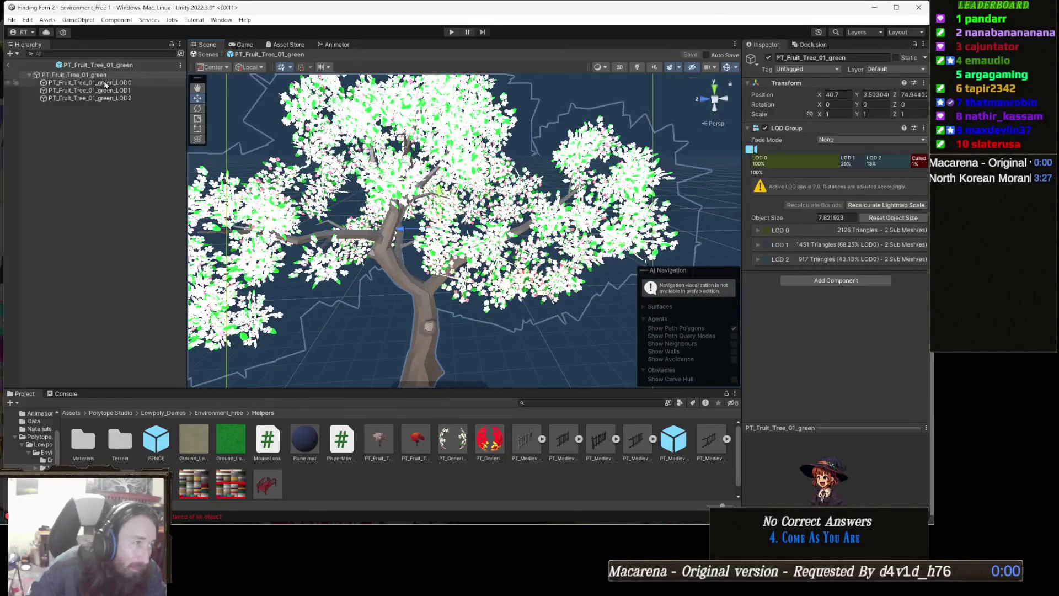
left_click(112, 83)
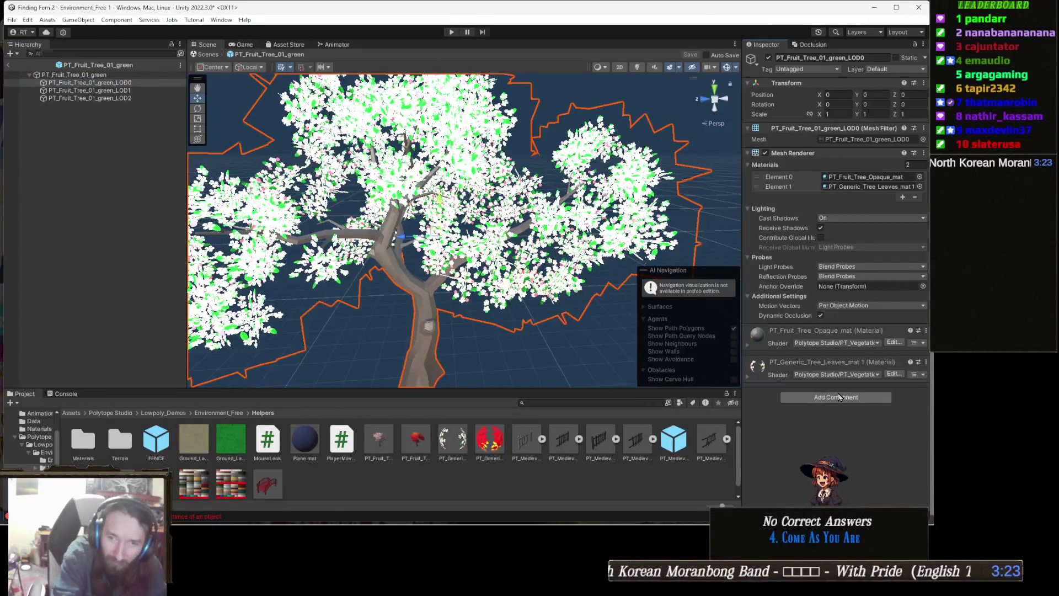
key("e")
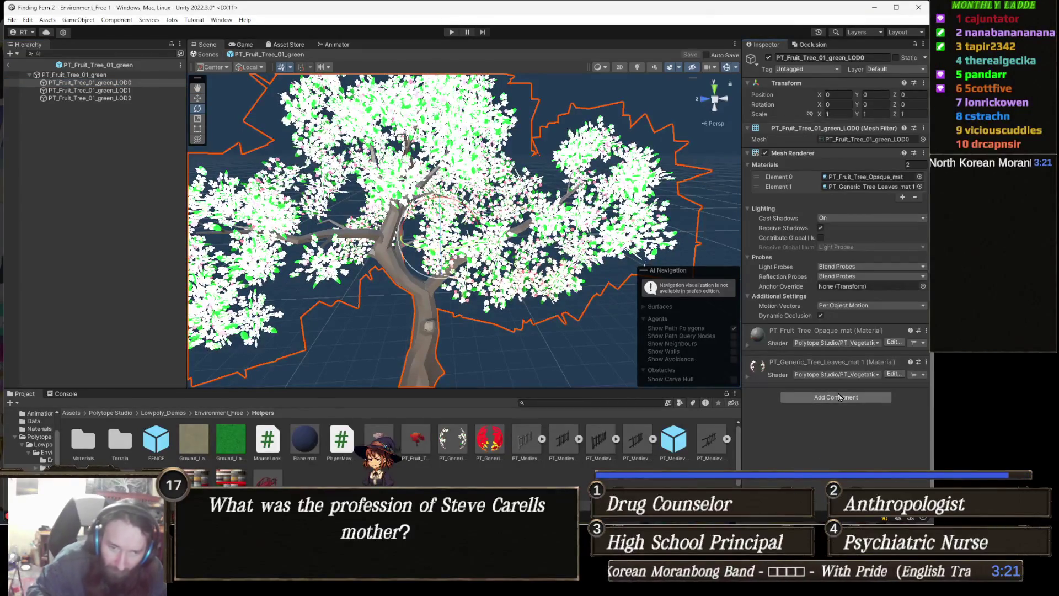
left_click(839, 397)
type("capsmesh")
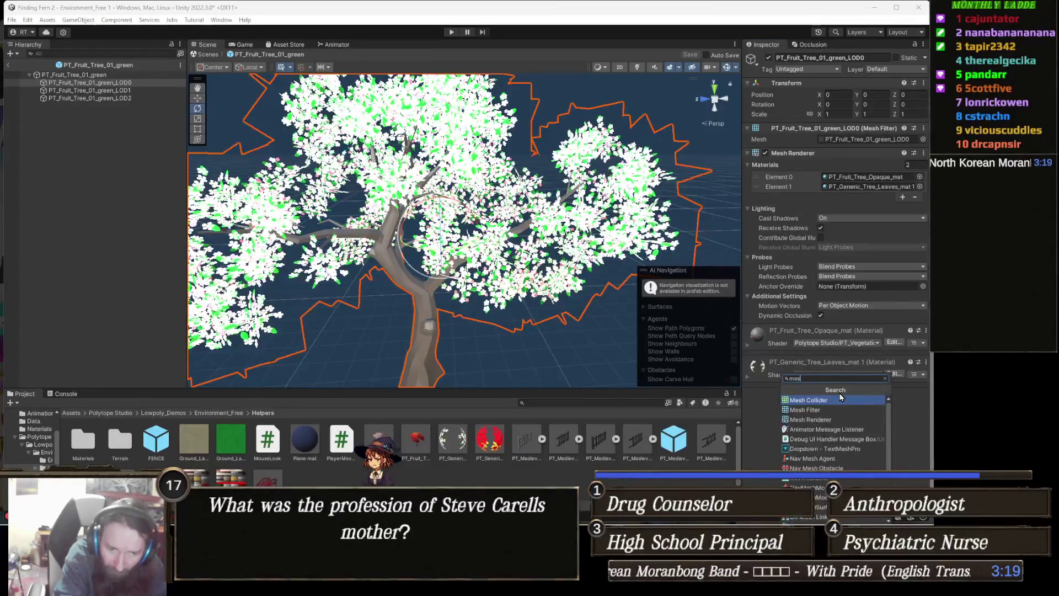
key("Return")
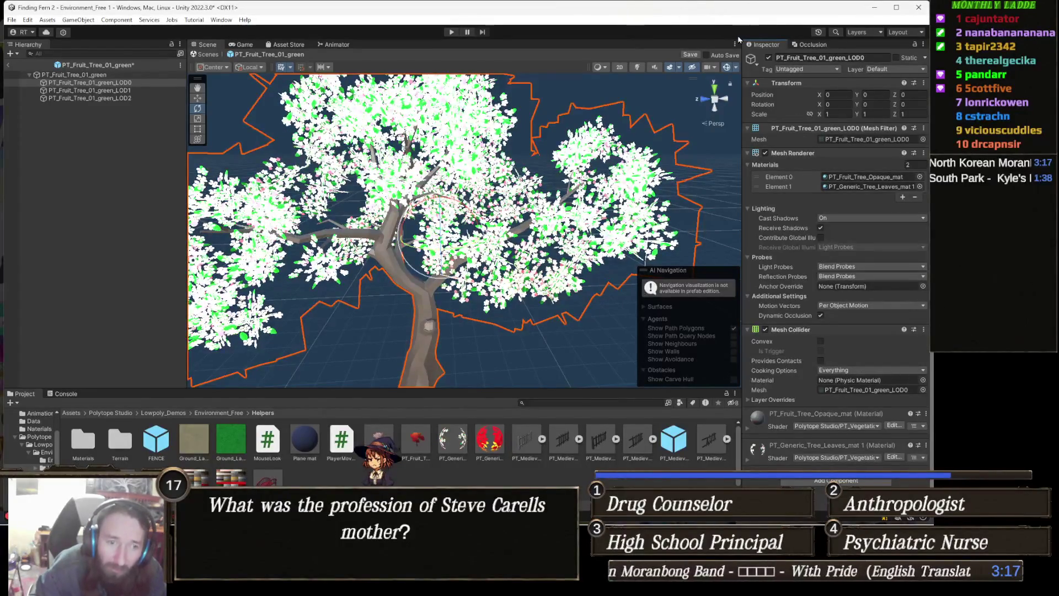
left_click(690, 54)
left_click(204, 54)
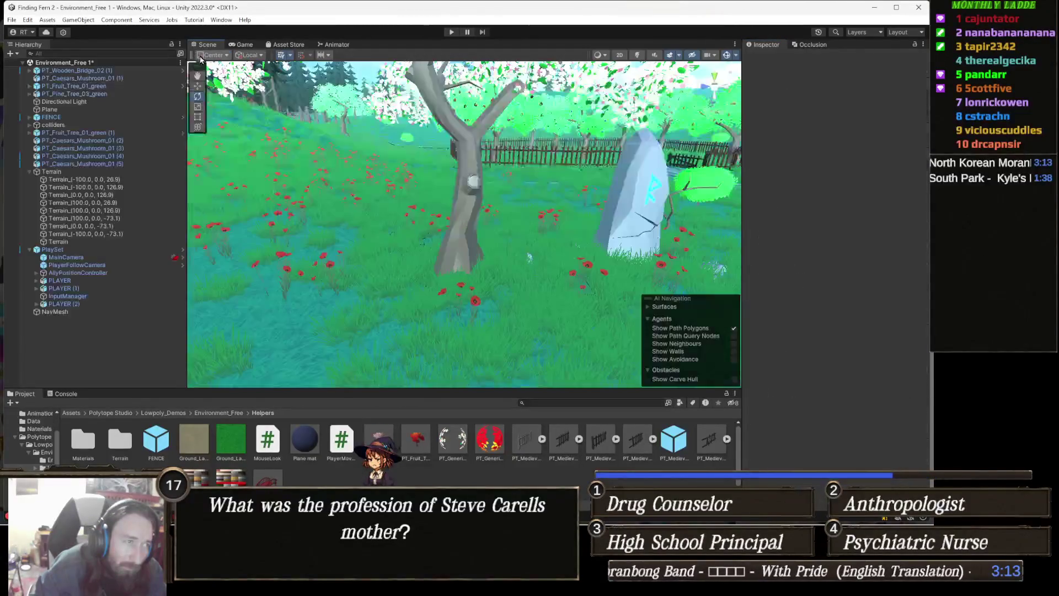
Fly and orbit the view around the rune stone and fence, selecting the terrain
mouse_move(538, 210)
left_mouse_down()
mouse_move(523, 188)
mouse_move(434, 225)
left_mouse_up()
key("w")
left_click(502, 250)
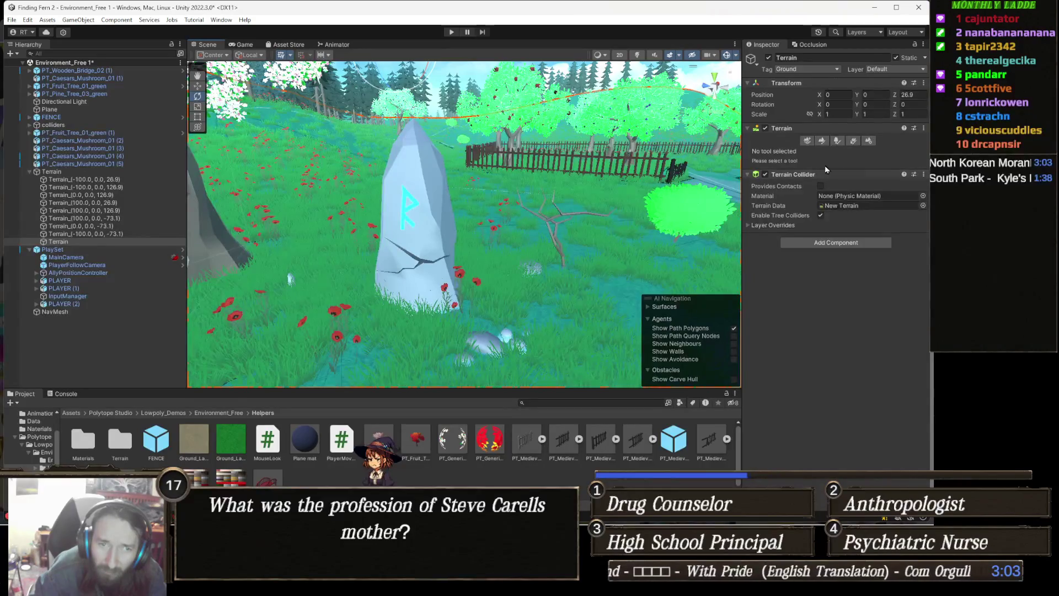
left_click_drag(379, 250, 432, 239)
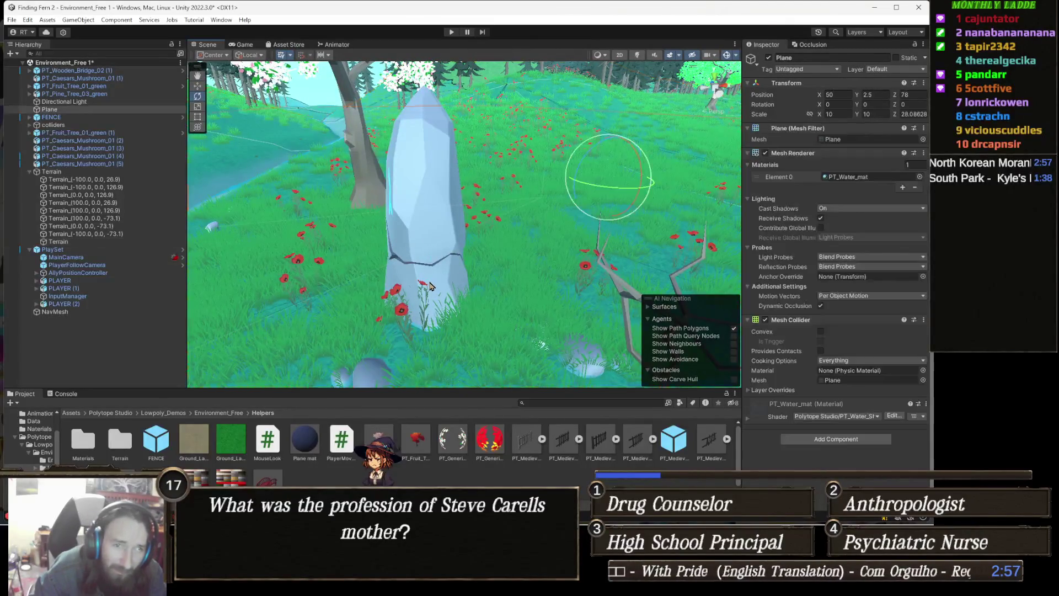
mouse_move(434, 274)
left_mouse_down()
mouse_move(523, 269)
mouse_move(421, 288)
mouse_move(402, 256)
mouse_move(409, 243)
mouse_move(419, 248)
left_mouse_up()
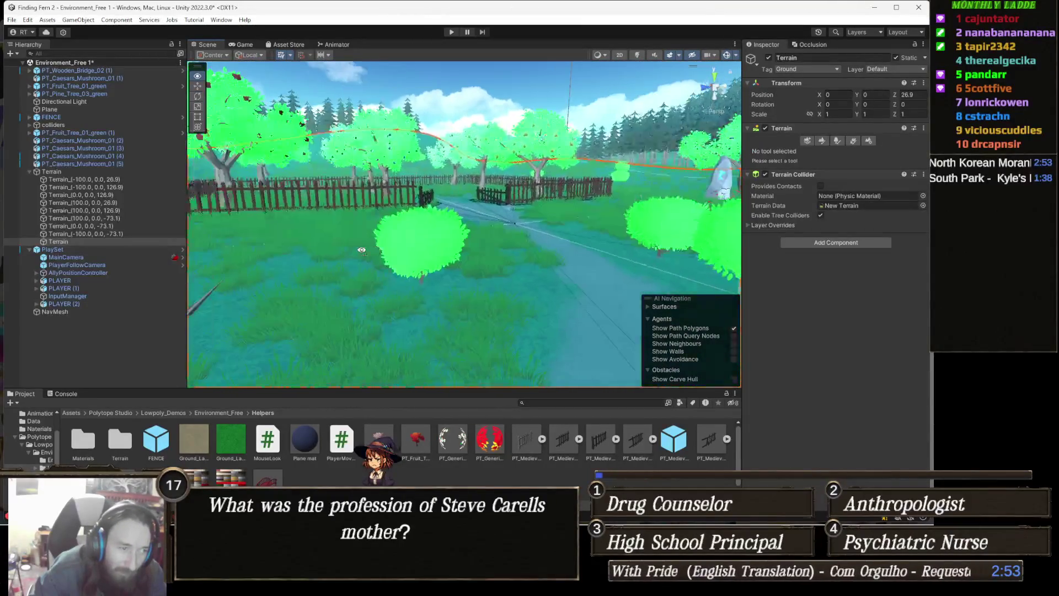
scroll(426, 346, "up", 2)
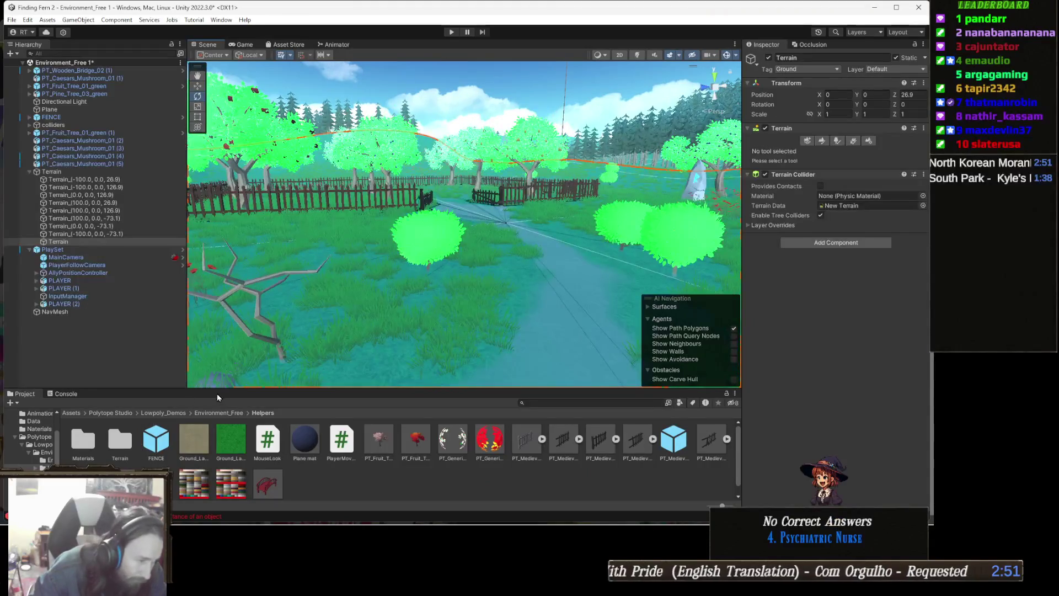
Step the Project folders up from Lowpoly_Demos to Polytope Studio's Lowpoly_Environments folder
left_click(167, 414)
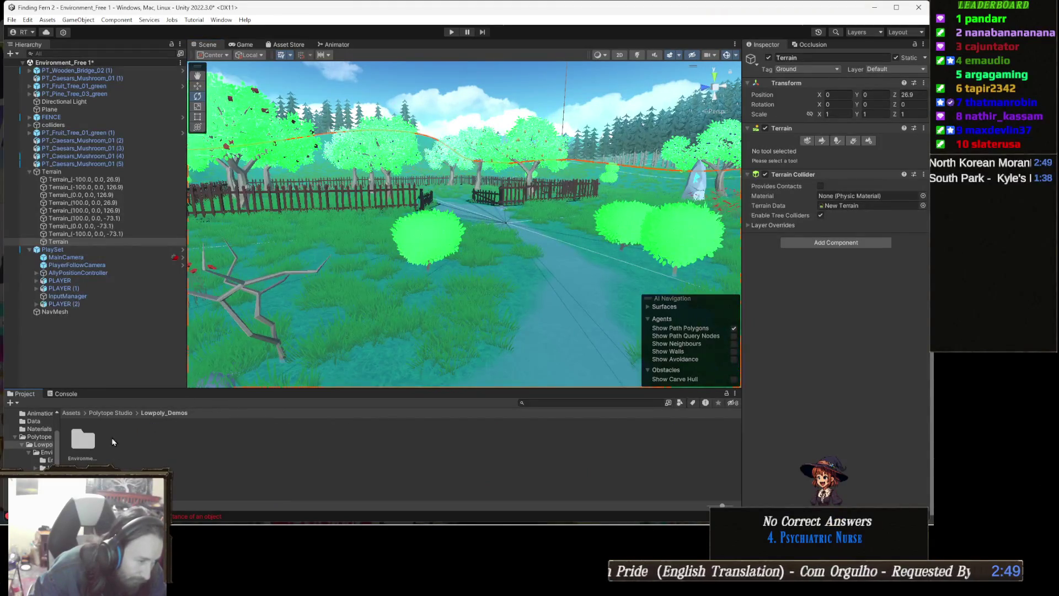
left_click(85, 442)
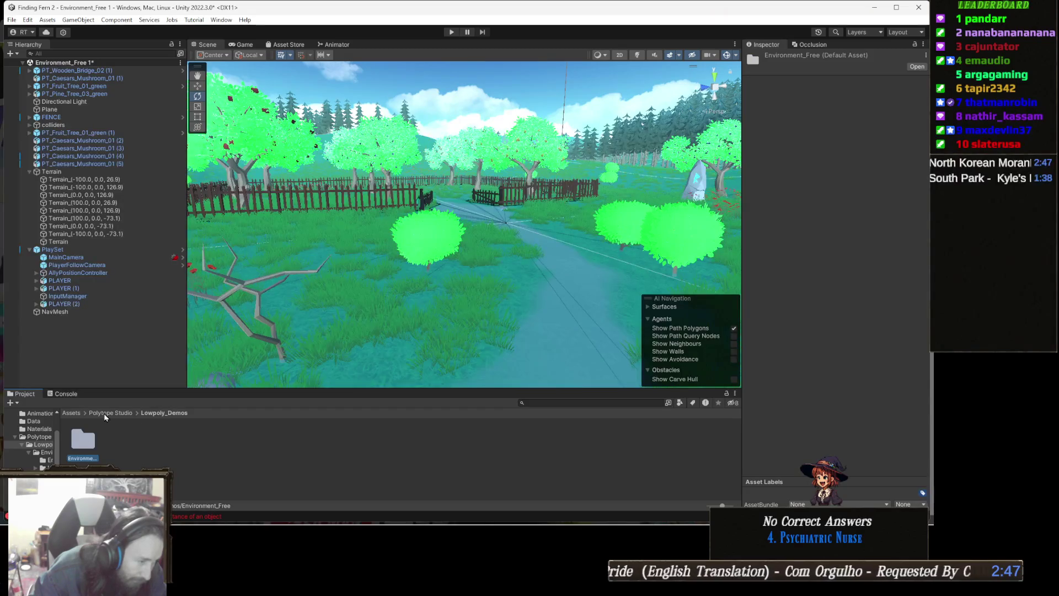
left_click(118, 414)
left_click(121, 441)
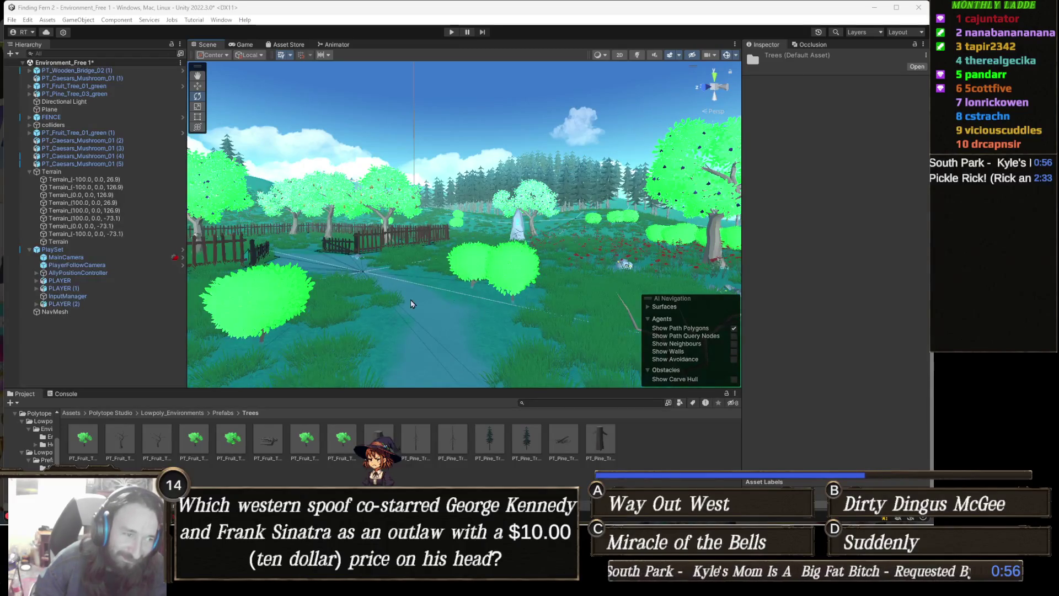
Fly the Scene camera close to the fence and the blossoming fruit trees behind it
mouse_move(413, 305)
left_mouse_down()
mouse_move(412, 274)
mouse_move(378, 274)
left_mouse_up()
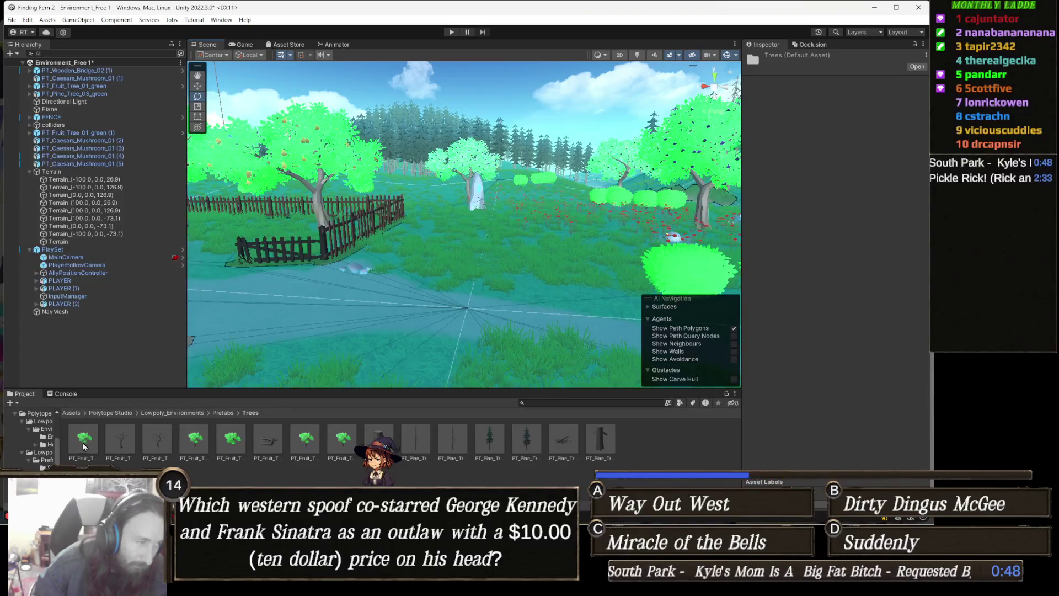
mouse_move(266, 233)
left_mouse_down()
mouse_move(472, 285)
mouse_move(486, 271)
left_mouse_up()
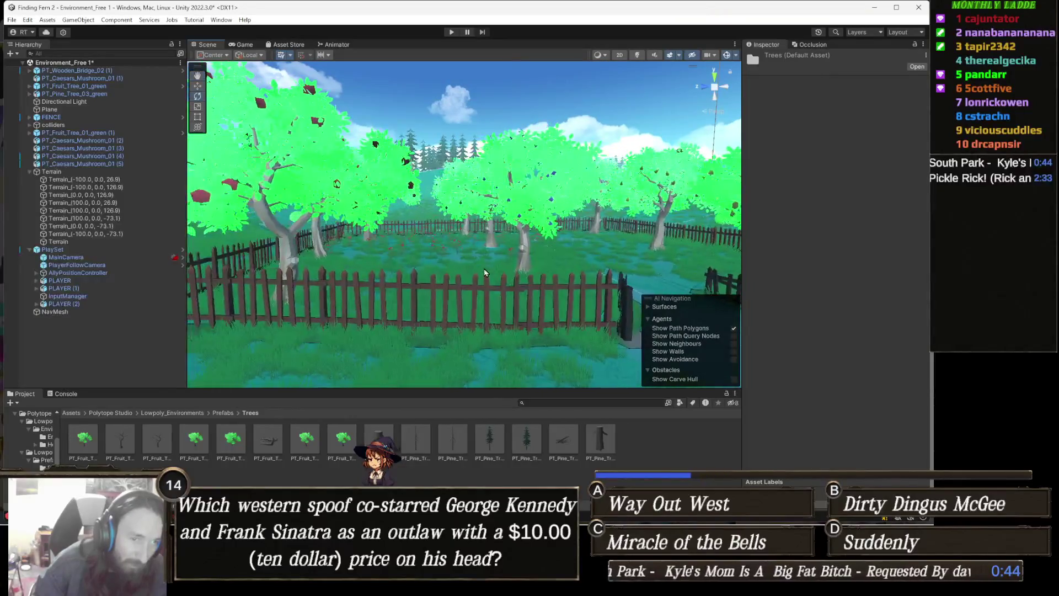
left_click_drag(399, 278, 411, 280)
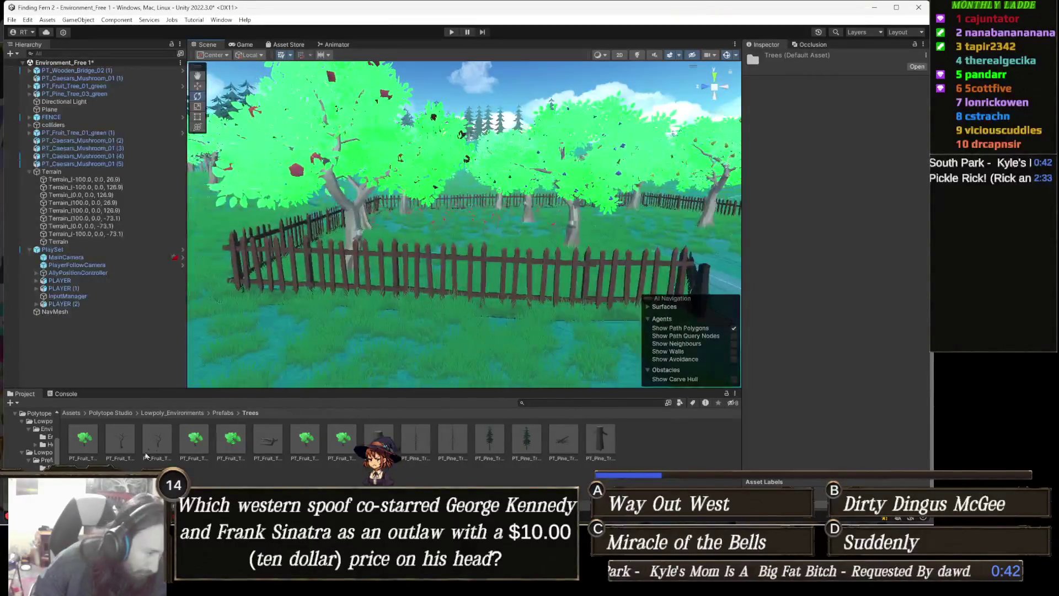
Browse the apple, plum and other fruit tree prefabs, then open PT_Fruit_Tree_01_apples for editing
left_click(78, 444)
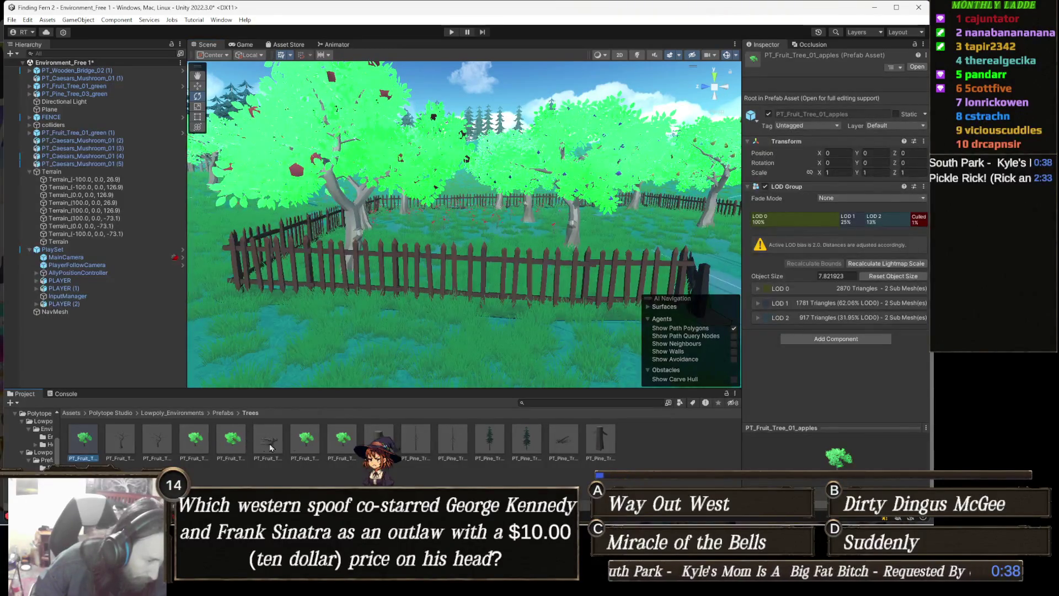
left_click(352, 448)
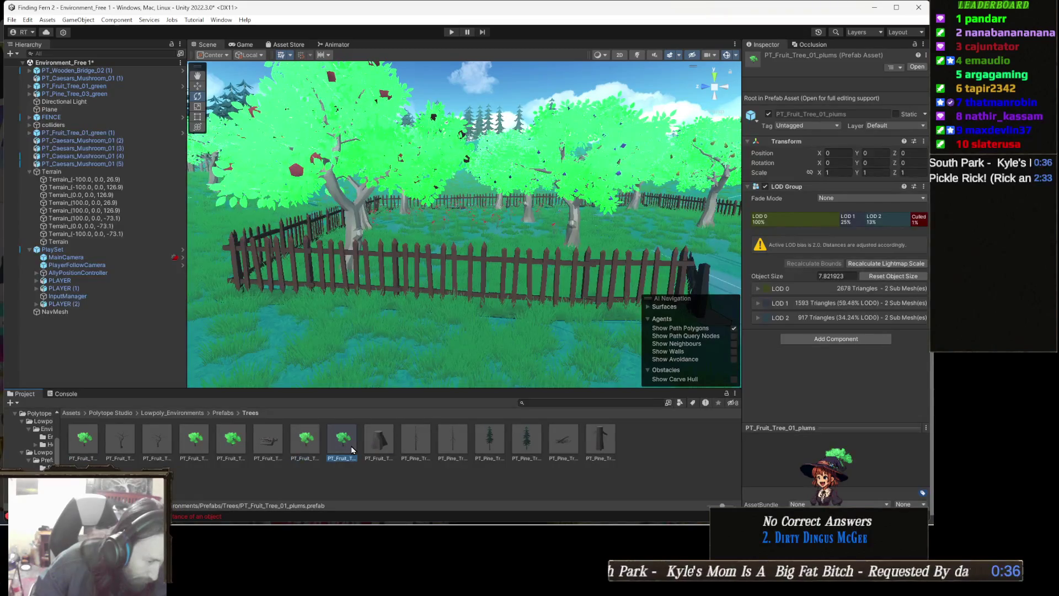
left_click(306, 441)
left_click(232, 442)
left_click(81, 443)
double_click(82, 443)
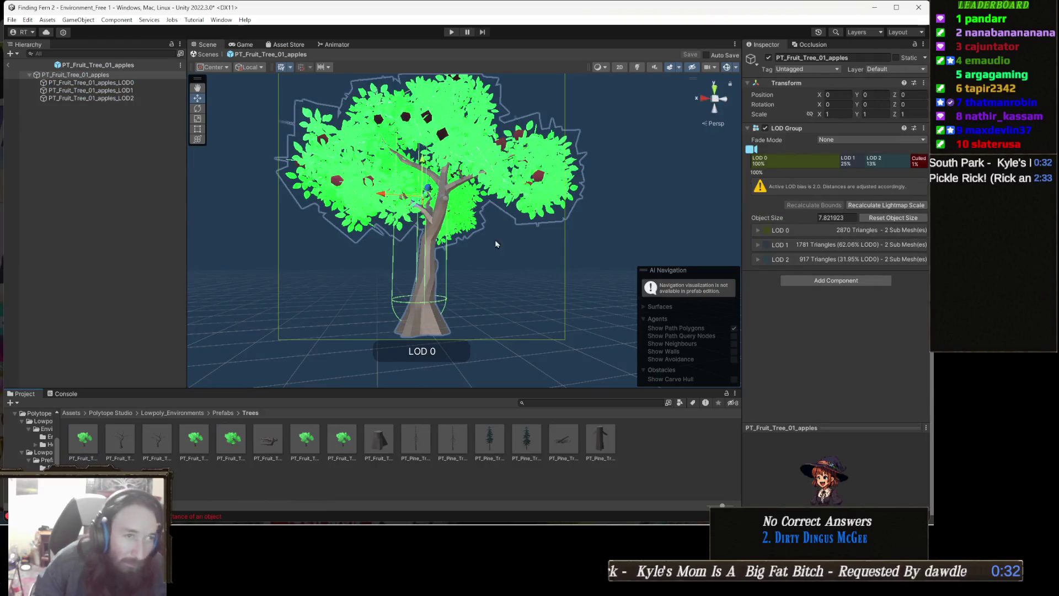
On LOD0, disable the Capsule Collider, add a Mesh Collider, and save the prefab
left_click(91, 82)
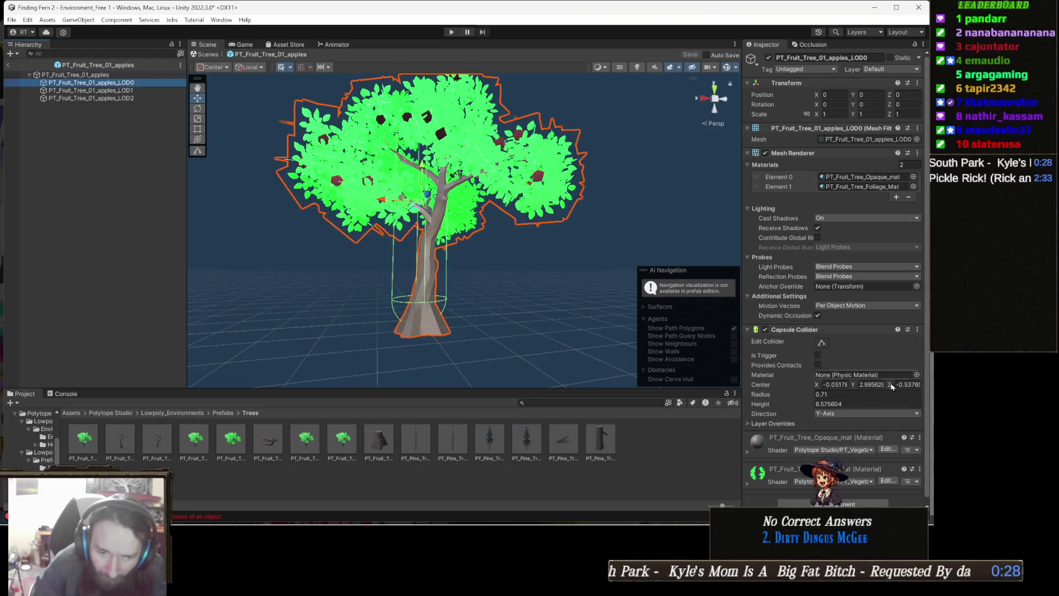
left_click(764, 330)
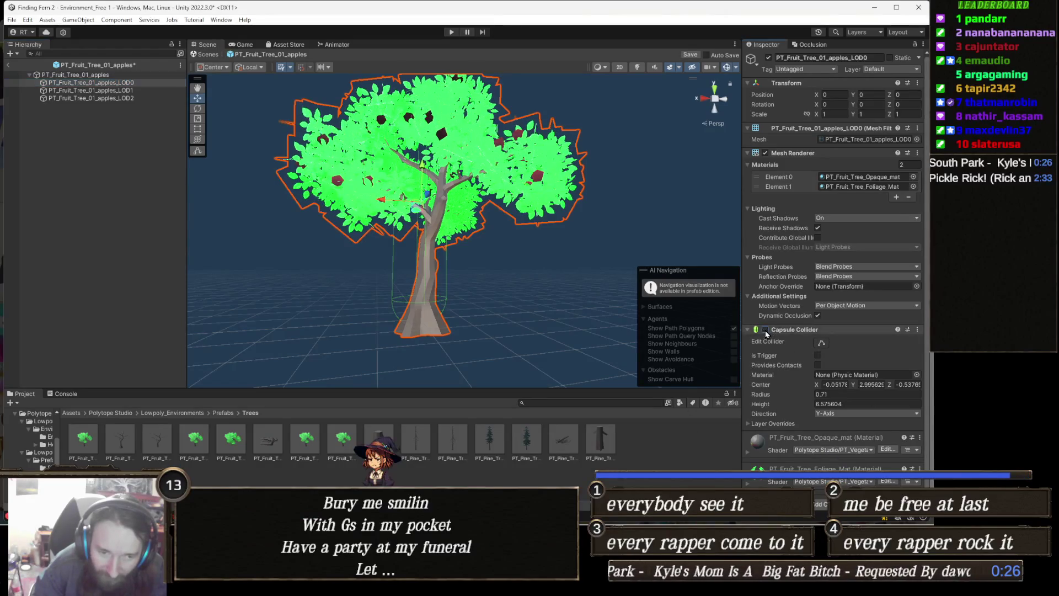
scroll(825, 446, "down", 1)
left_click(821, 499)
type("me")
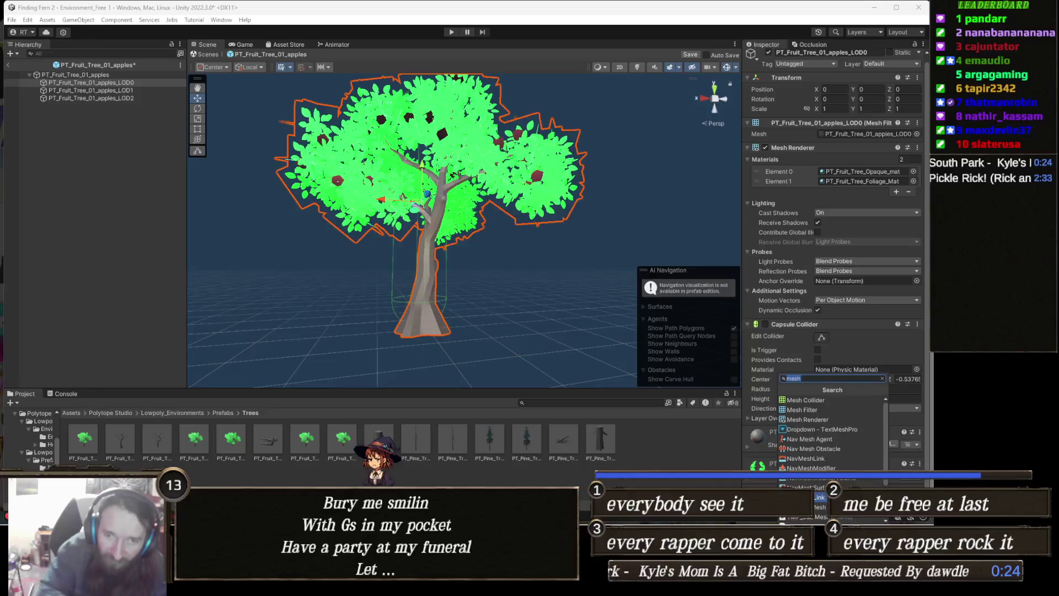
type("sh")
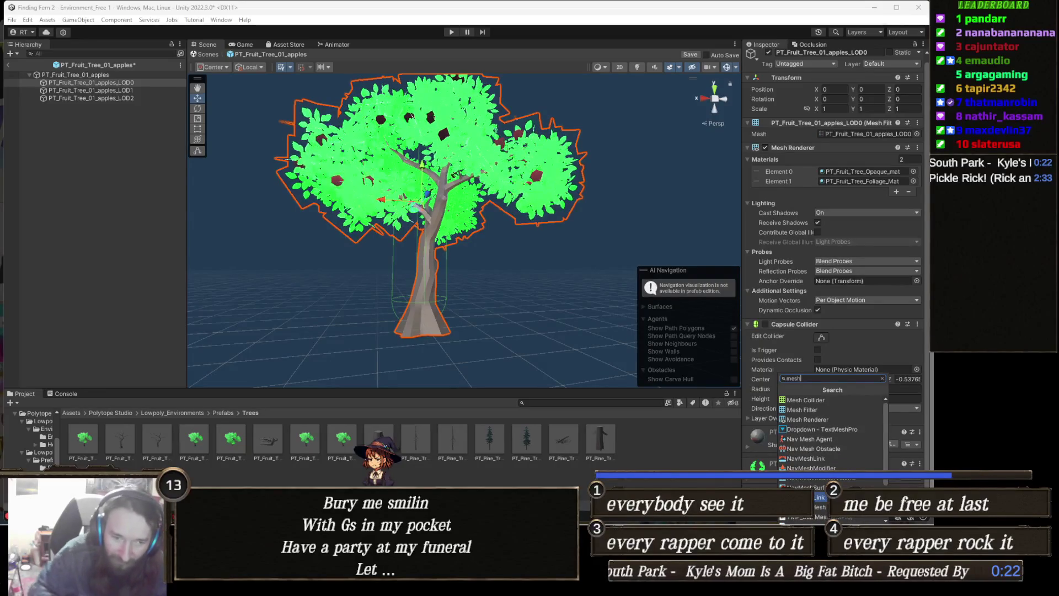
left_click(859, 401)
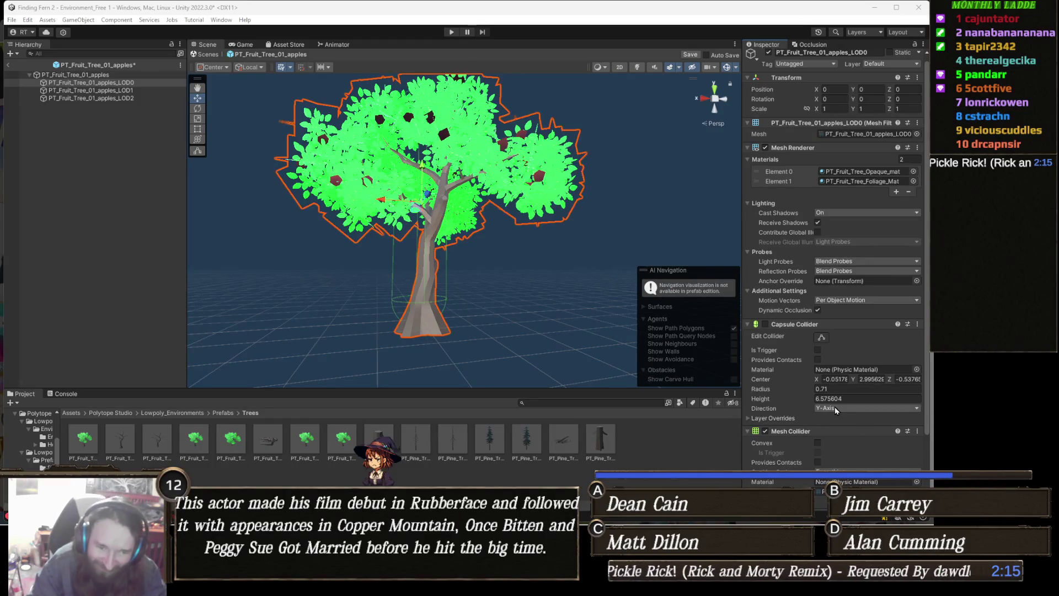
scroll(812, 395, "down", 3)
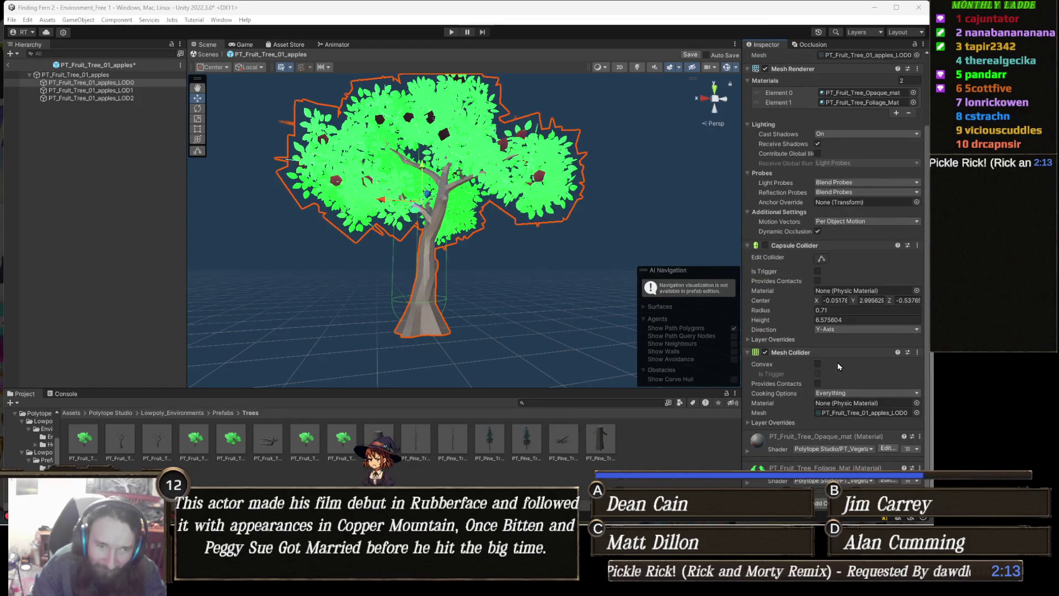
left_click(689, 56)
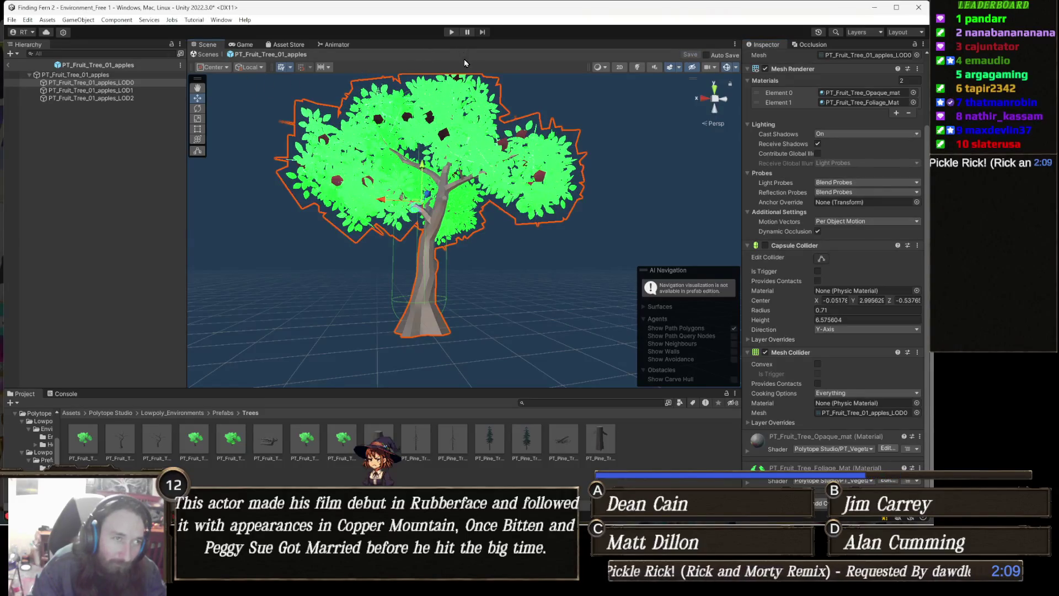
left_click(449, 33)
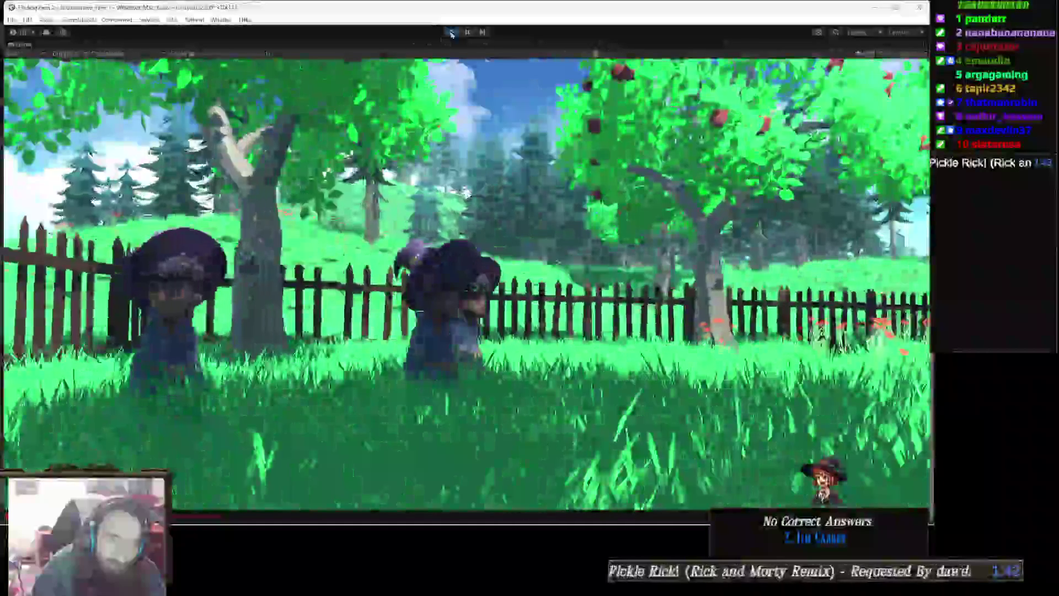
left_click(451, 32)
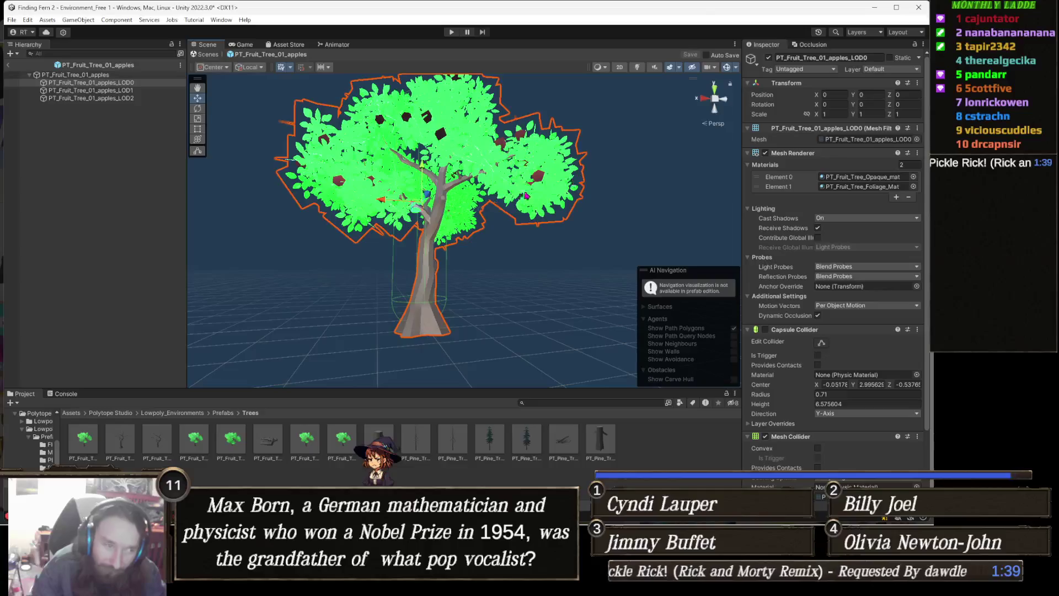
Remove the apple tree's Mesh Collider, re-enable its Capsule Collider, save, and exit to the scene
left_click_drag(589, 214, 527, 251)
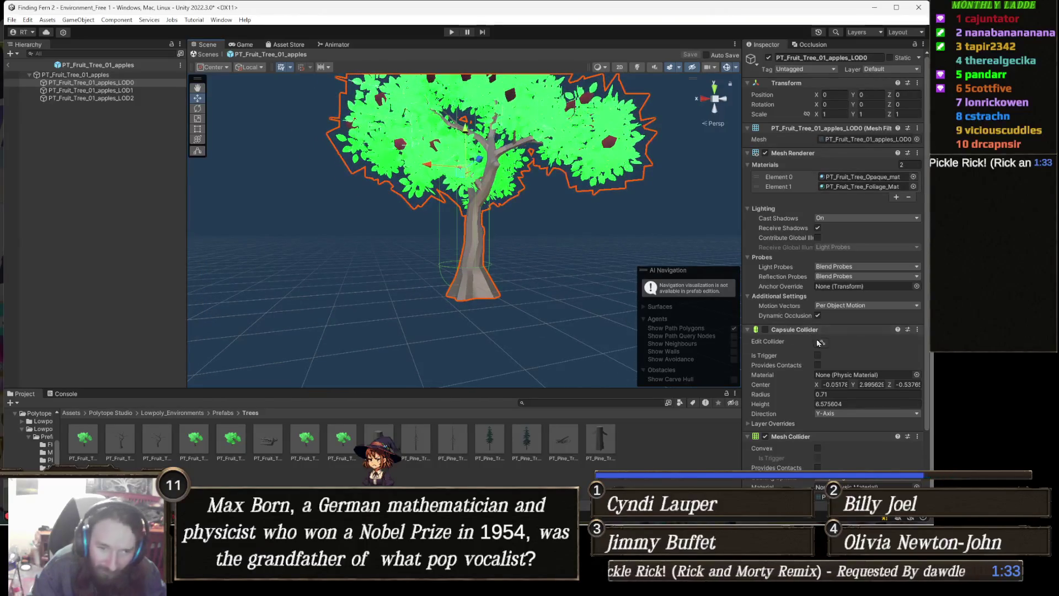
right_click(786, 438)
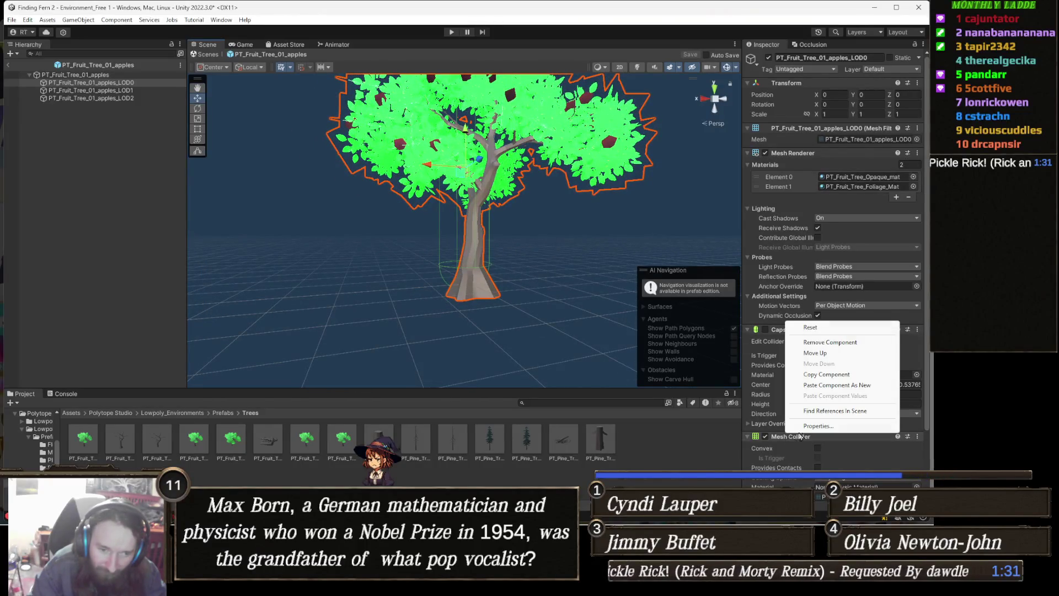
left_click(852, 344)
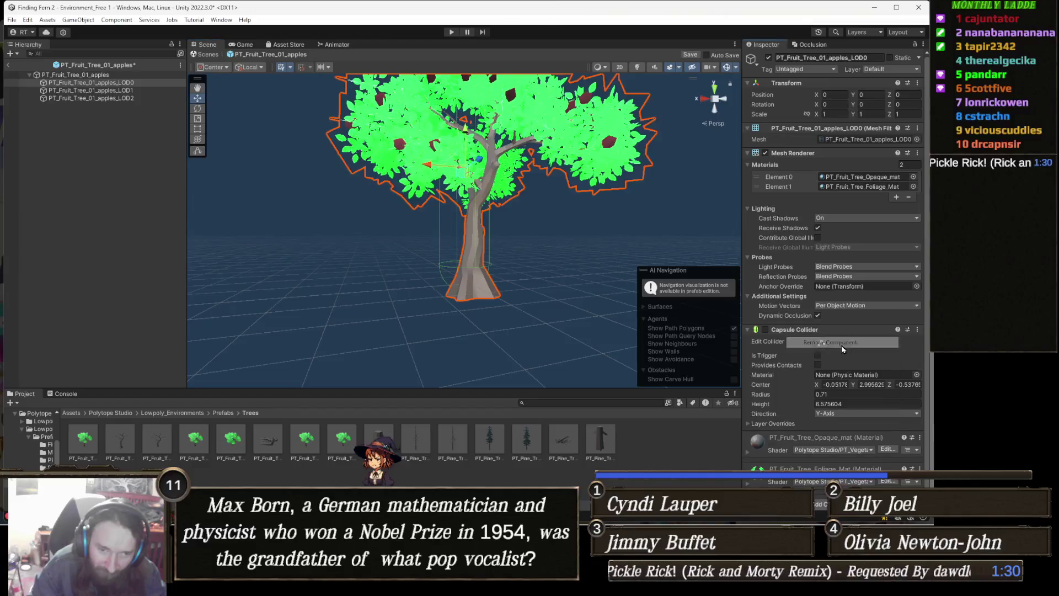
left_click(765, 330)
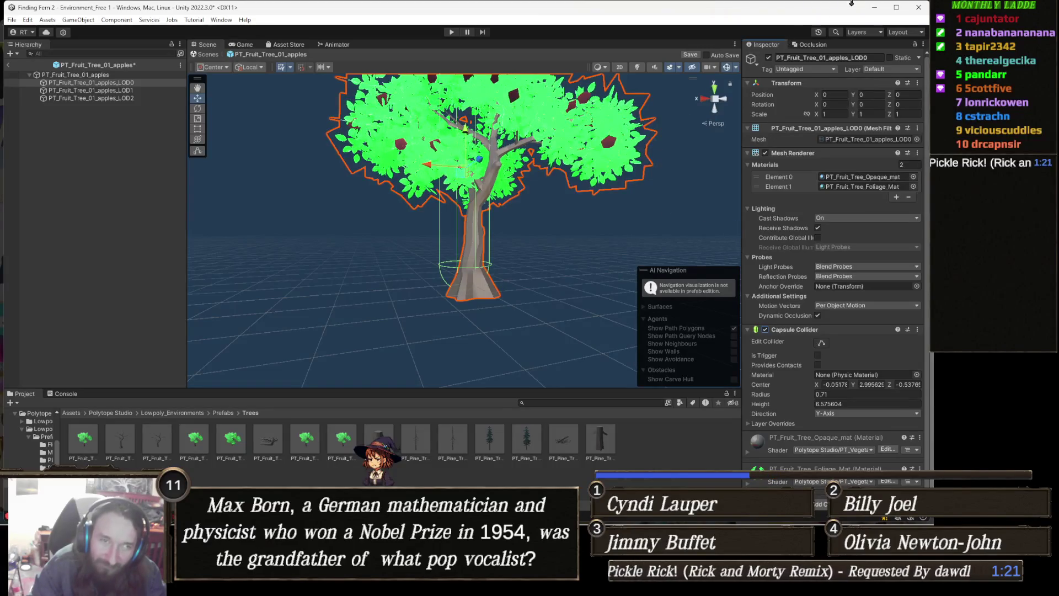
key("ctrl+s")
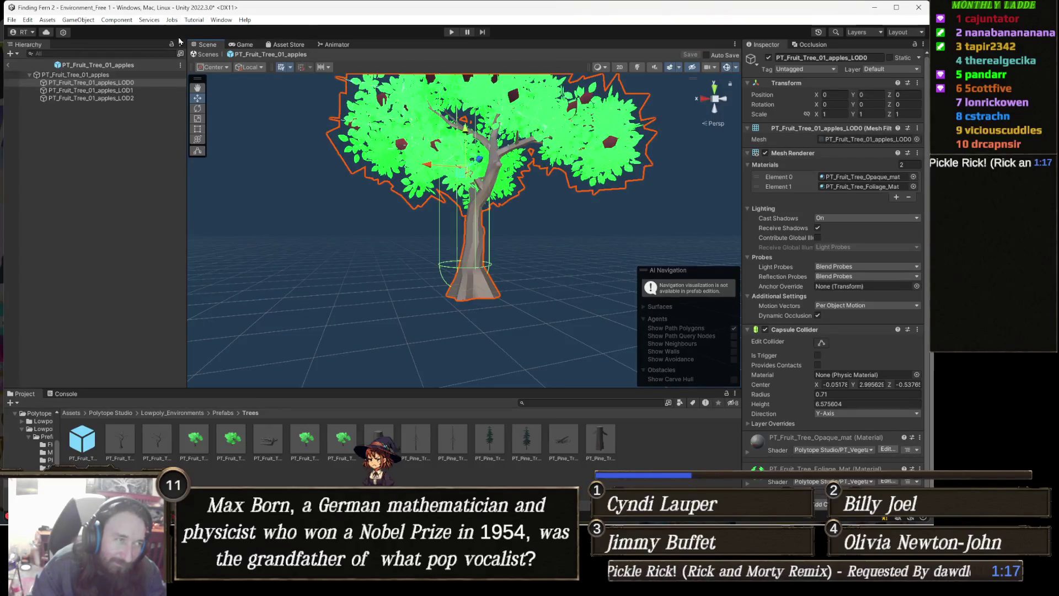
left_click(7, 64)
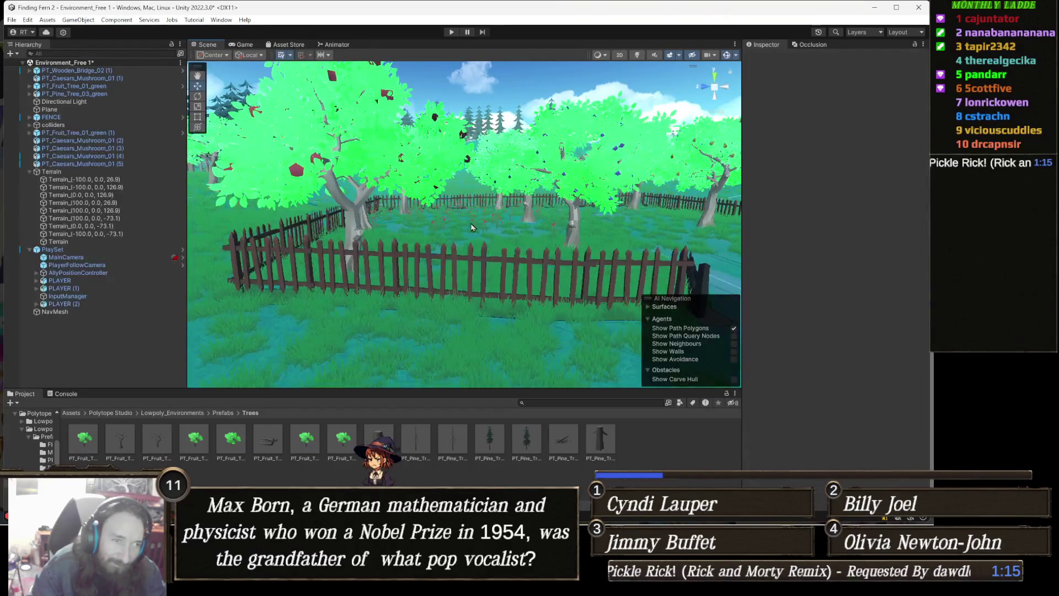
scroll(472, 227, "up", 5)
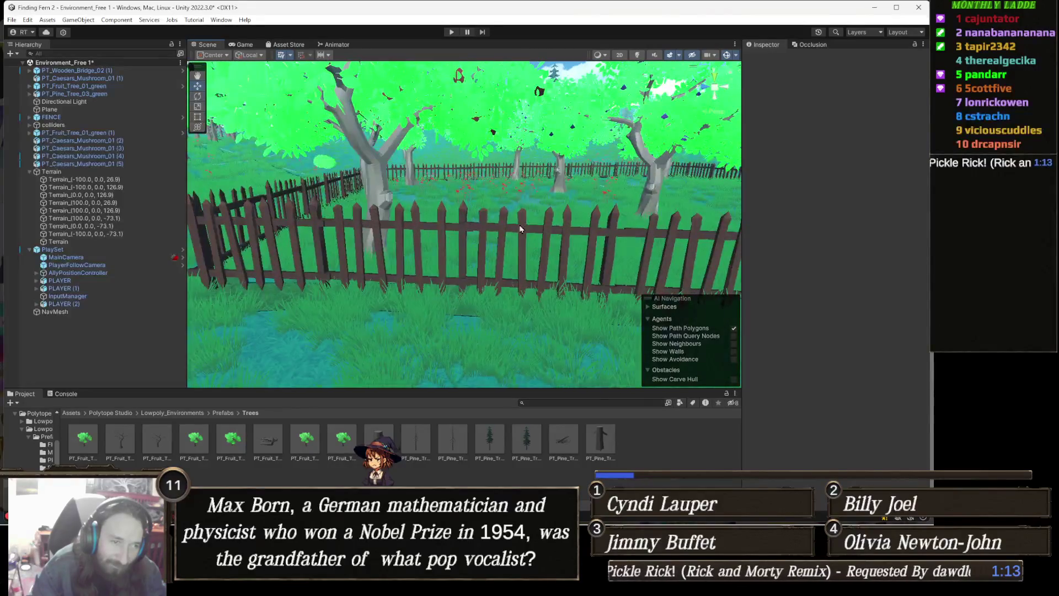
Select and expand the FENCE group, then inspect fence piece PT_Medieval_Village_Fence_01 (1)
left_click(554, 230)
left_click(560, 236)
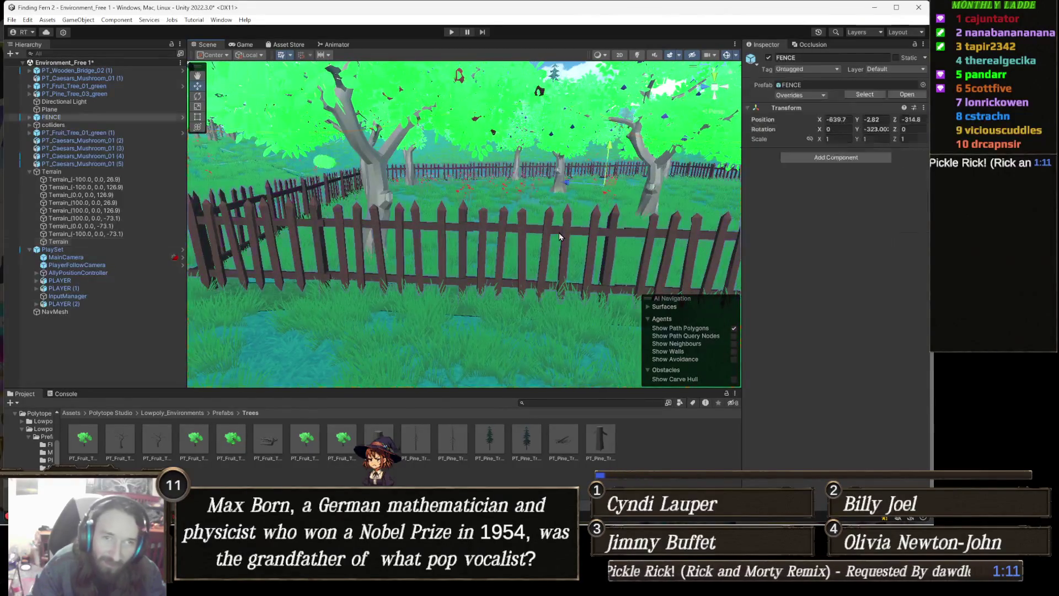
scroll(546, 249, "up", 4)
scroll(519, 261, "down", 4)
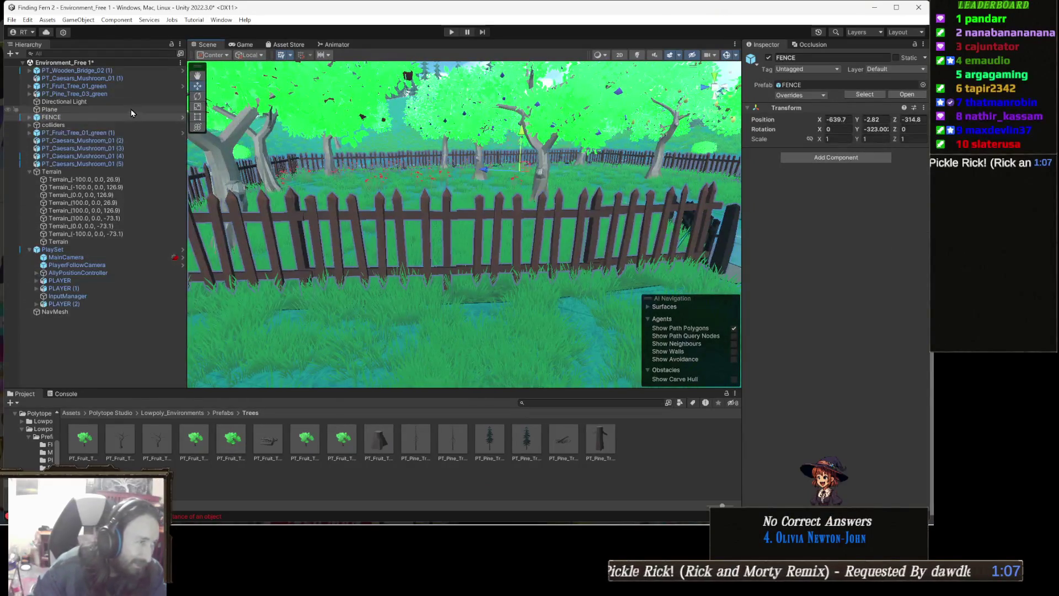
left_click(77, 118)
key("Right")
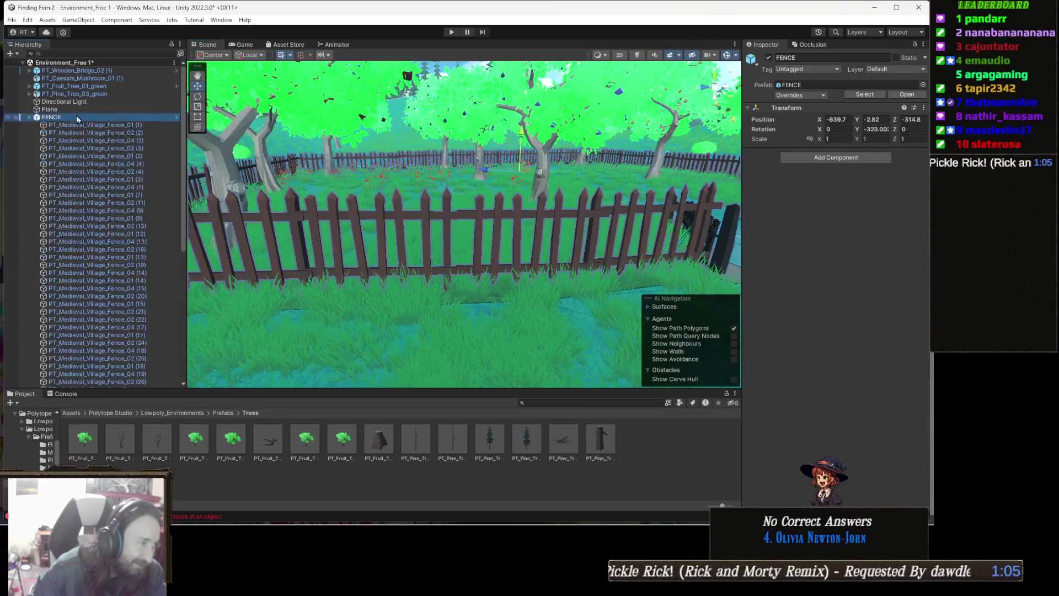
left_click(102, 126)
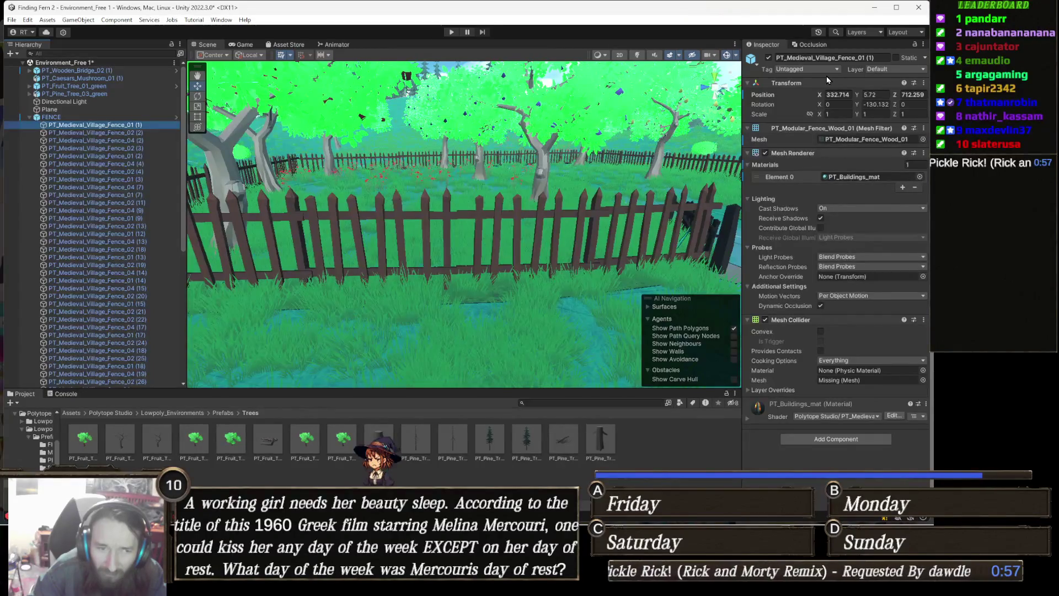
Ping the fence piece's mesh asset, opening the Modular/Fence meshes folder
left_click_drag(478, 227, 520, 213)
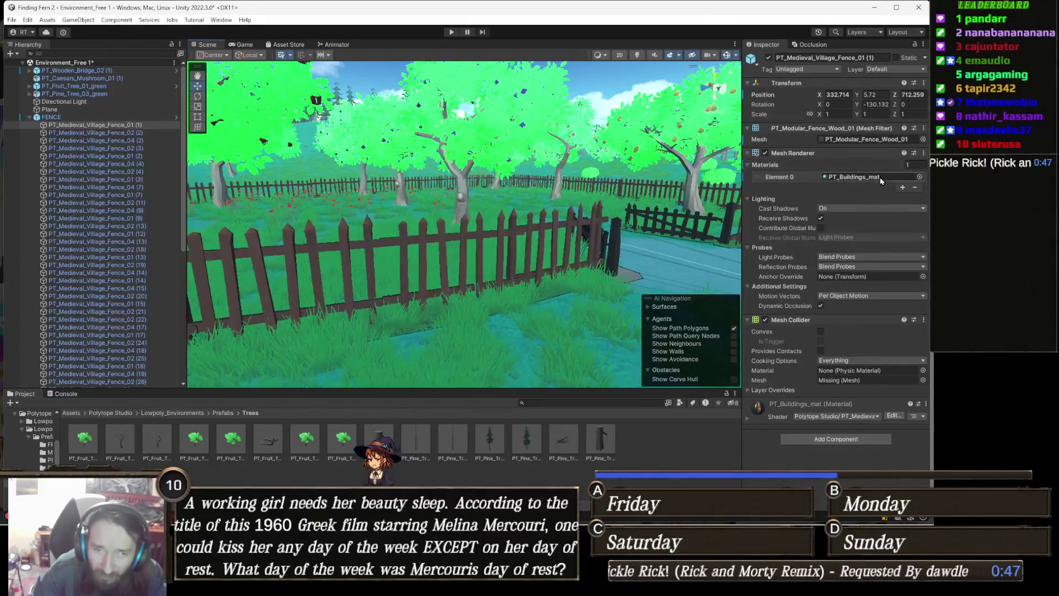
left_click(878, 140)
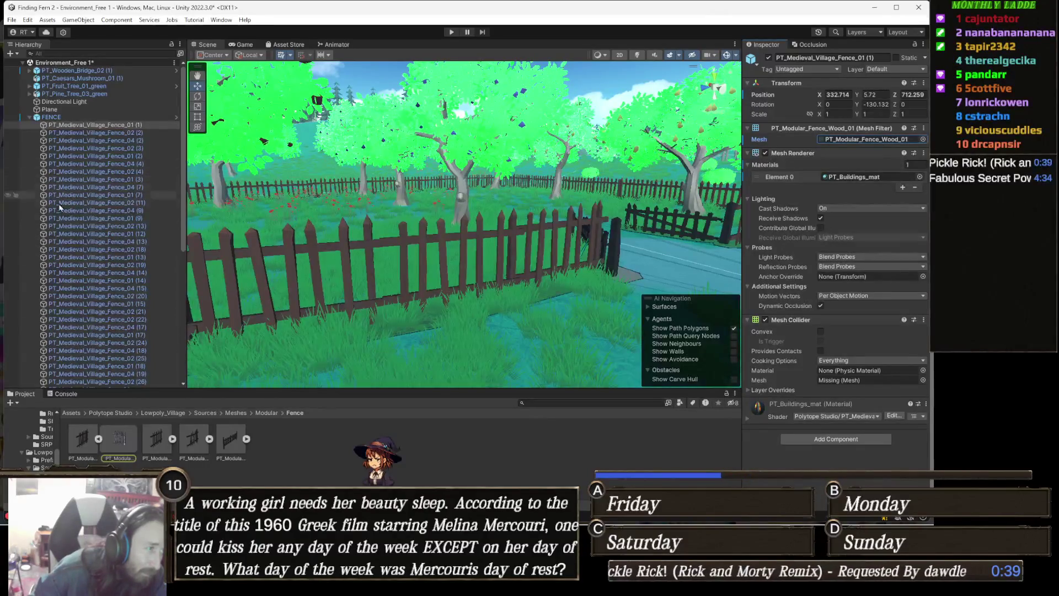
left_click(123, 128)
scroll(119, 248, "down", 10)
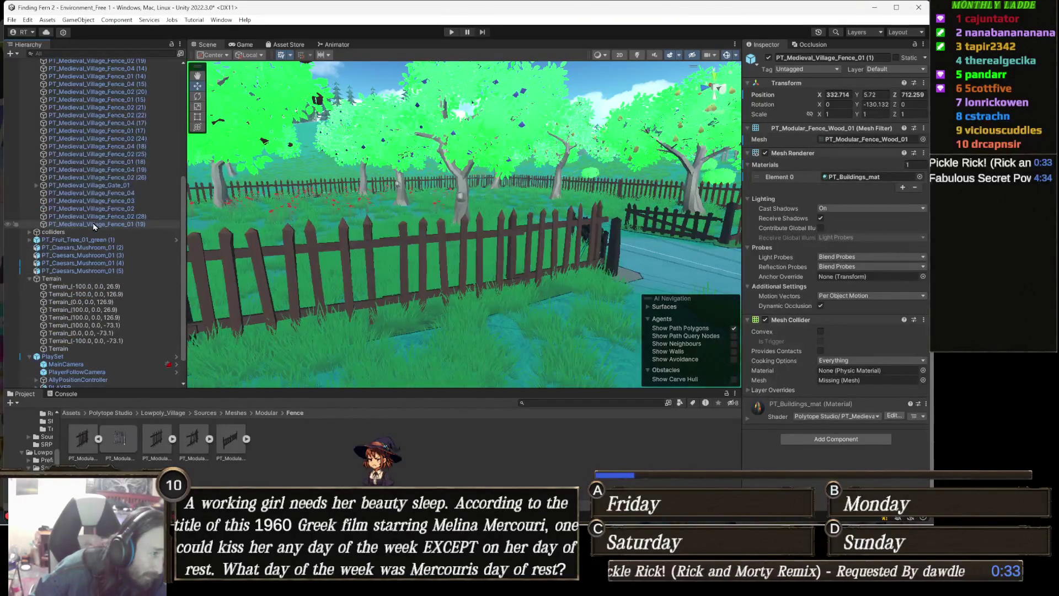
Replace the Mesh Collider on all 40 fence pieces with a fresh one, then start play mode
left_click(93, 225, "shift")
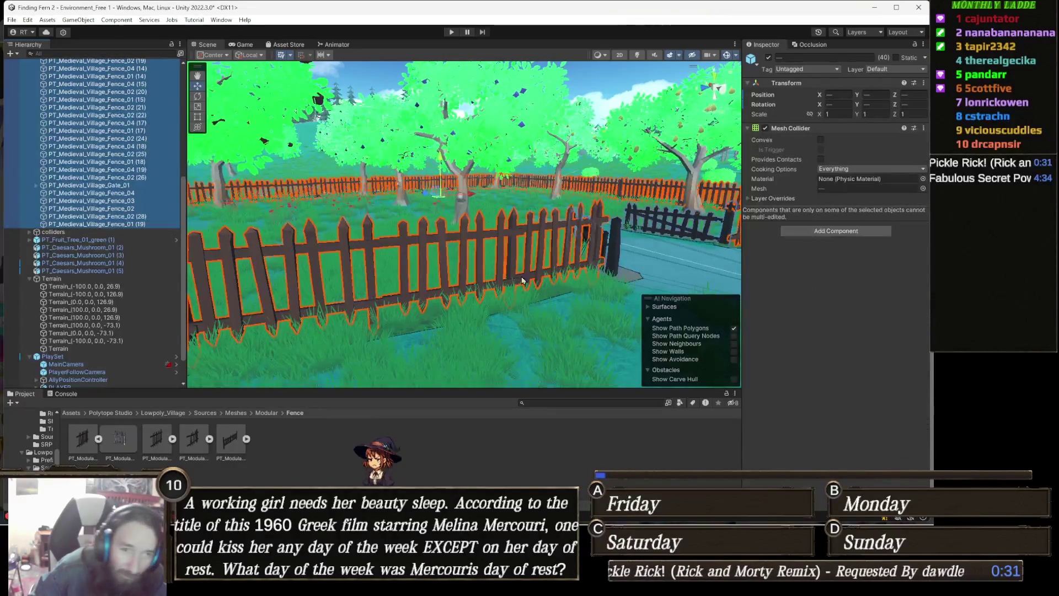
right_click(805, 129)
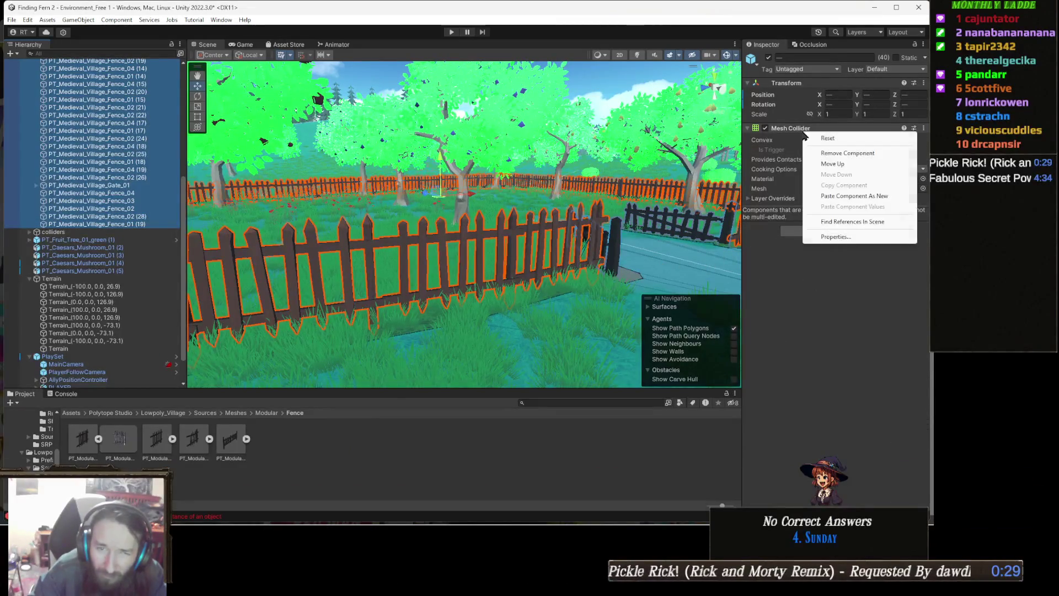
left_click(854, 148)
left_click(854, 149)
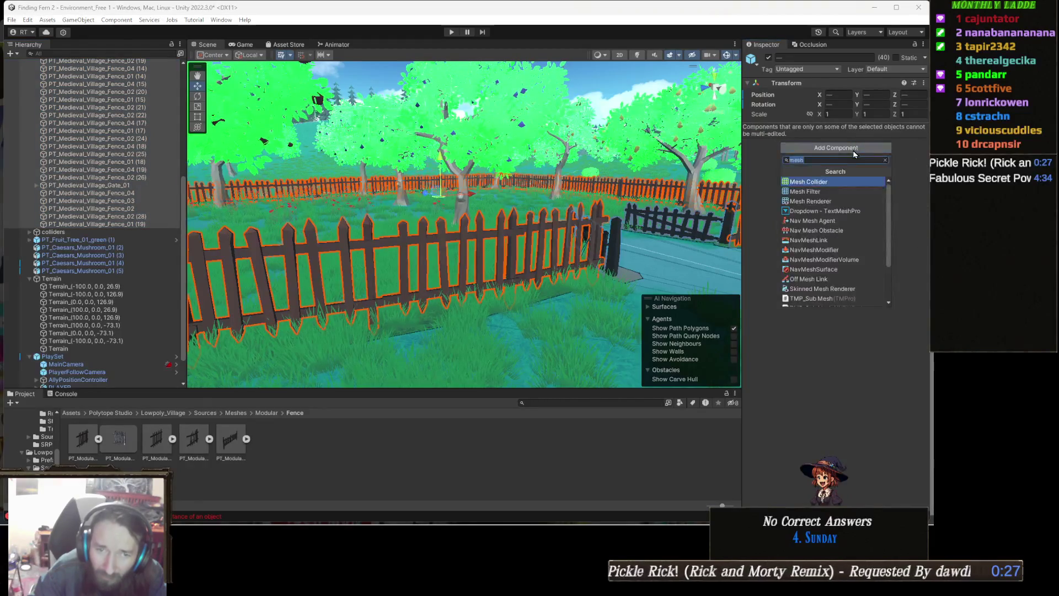
left_click(812, 182)
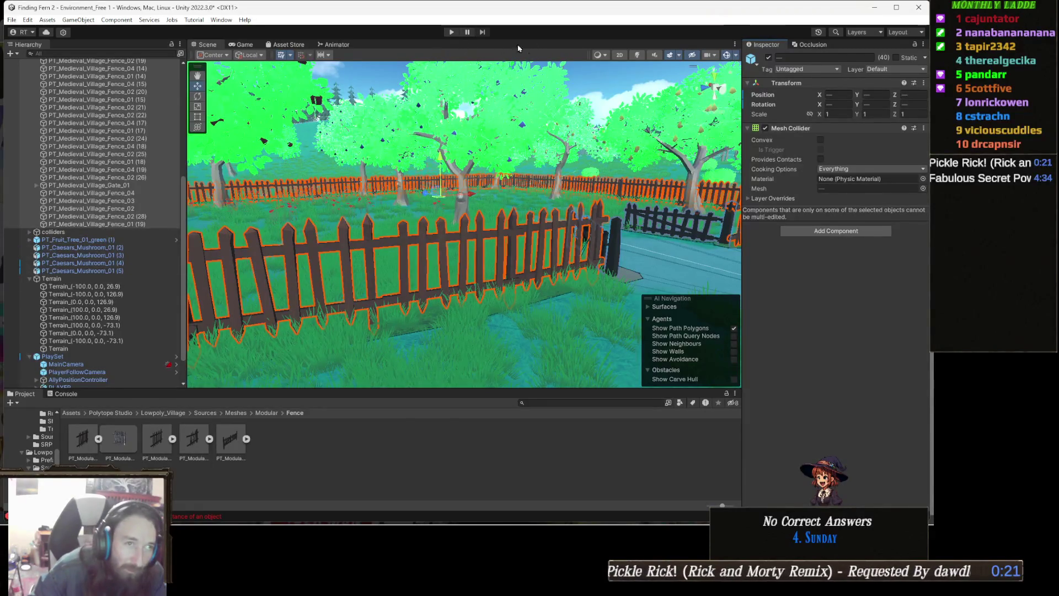
left_click(452, 33)
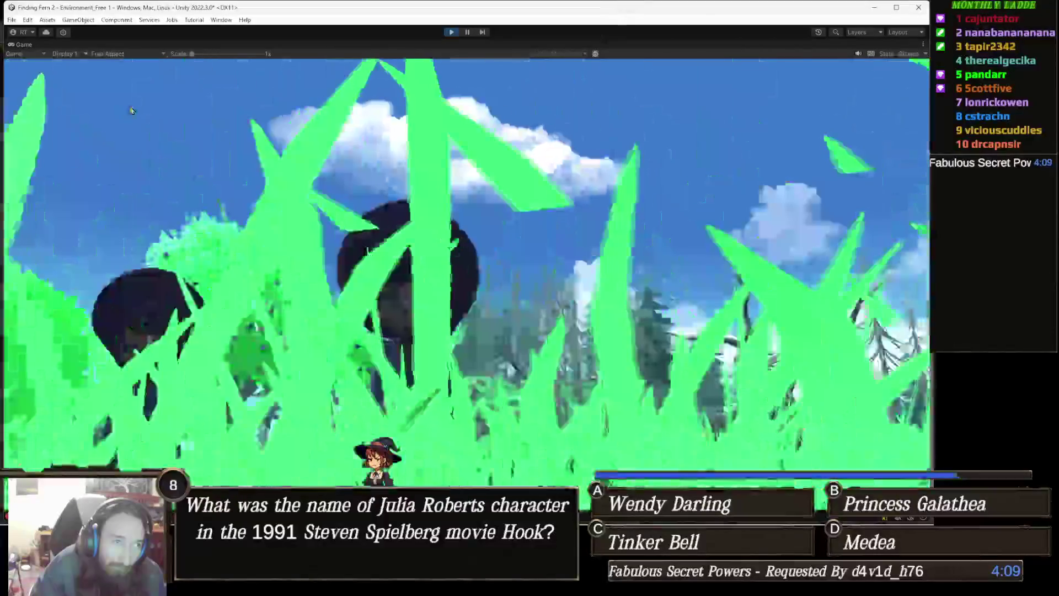
key("ctrl+p")
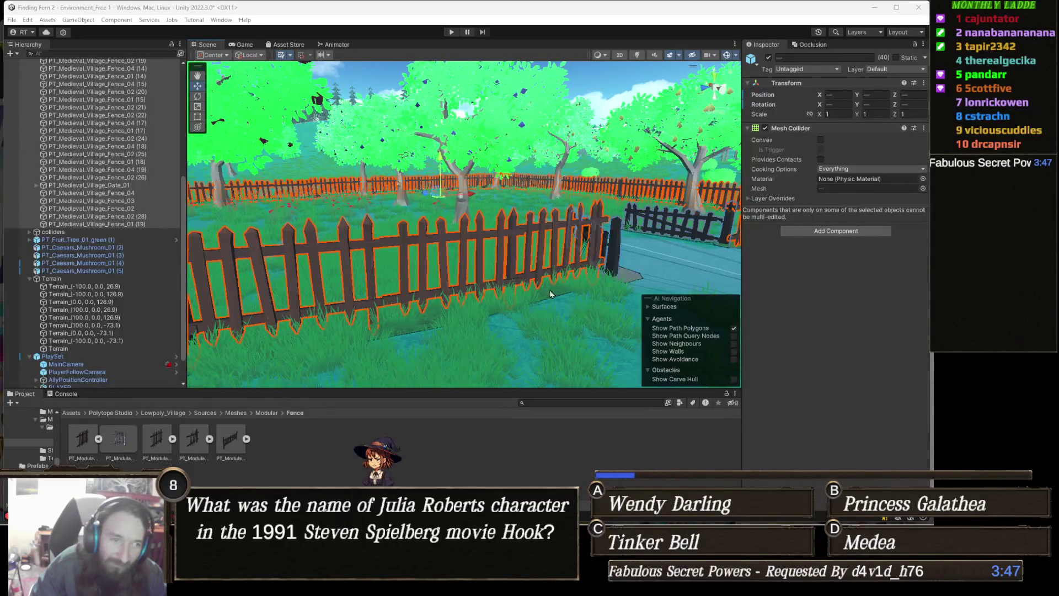
From the terrain's Paint Trees list, ping the rock prototype's prefab, PT_Generic_Rock_01, in the Rocks folder
mouse_move(515, 291)
left_mouse_down()
mouse_move(575, 271)
mouse_move(572, 296)
left_mouse_up()
left_click(572, 298)
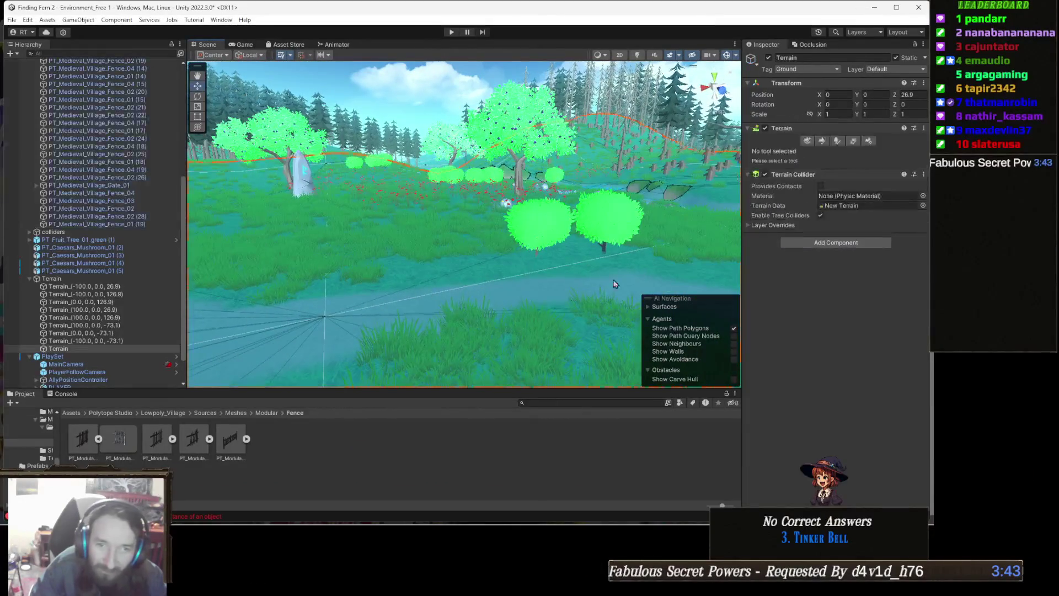
left_click(853, 141)
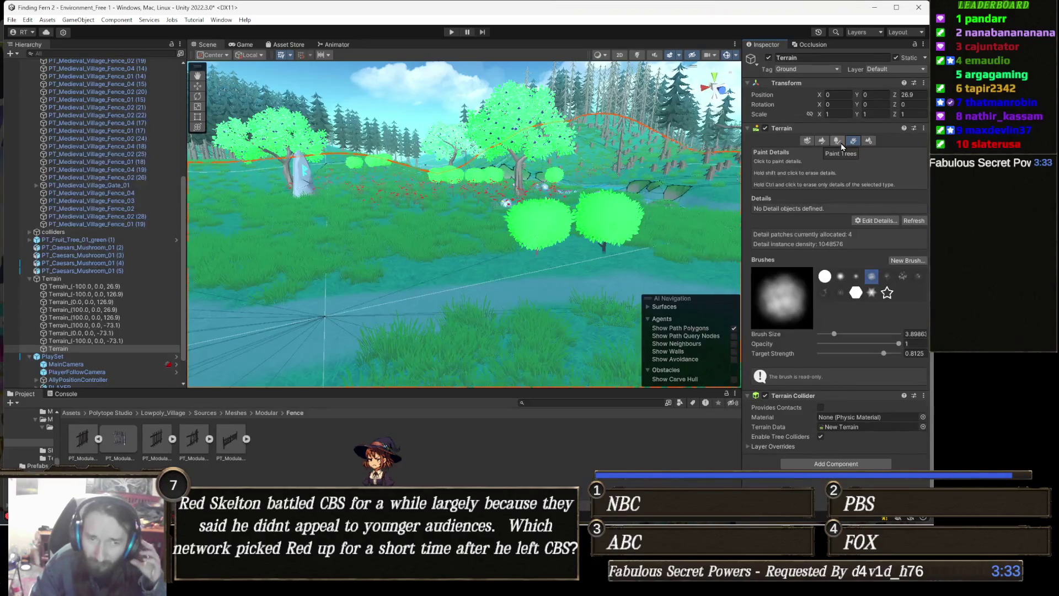
left_click(838, 141)
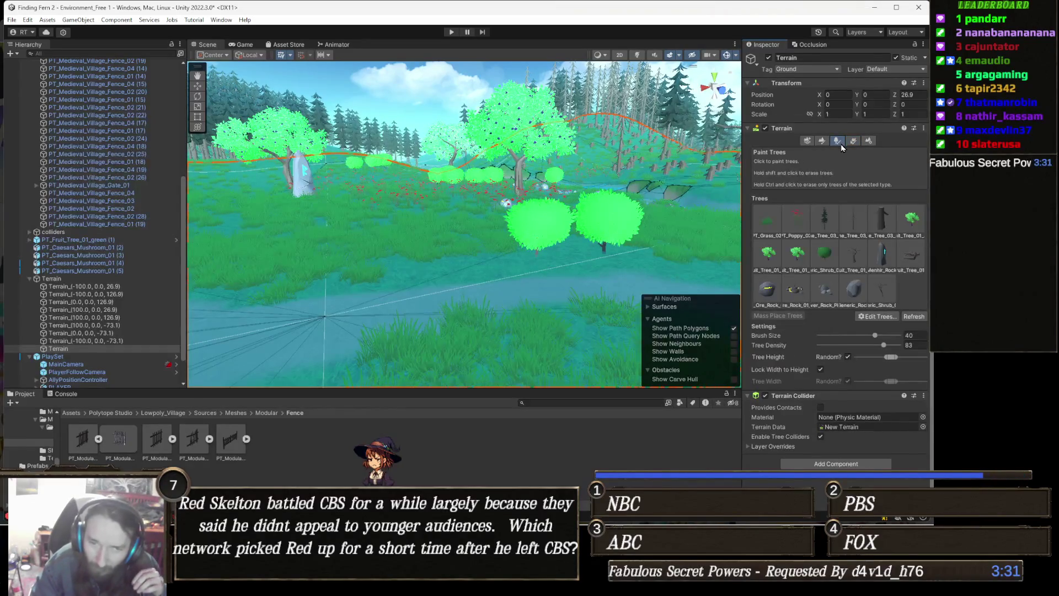
double_click(852, 294)
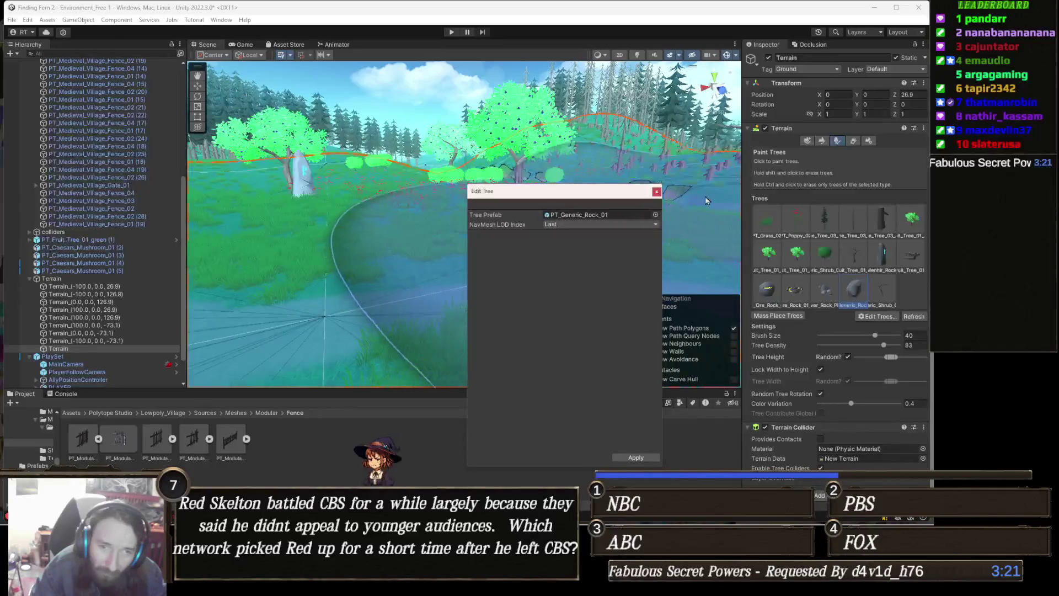
left_click(625, 214)
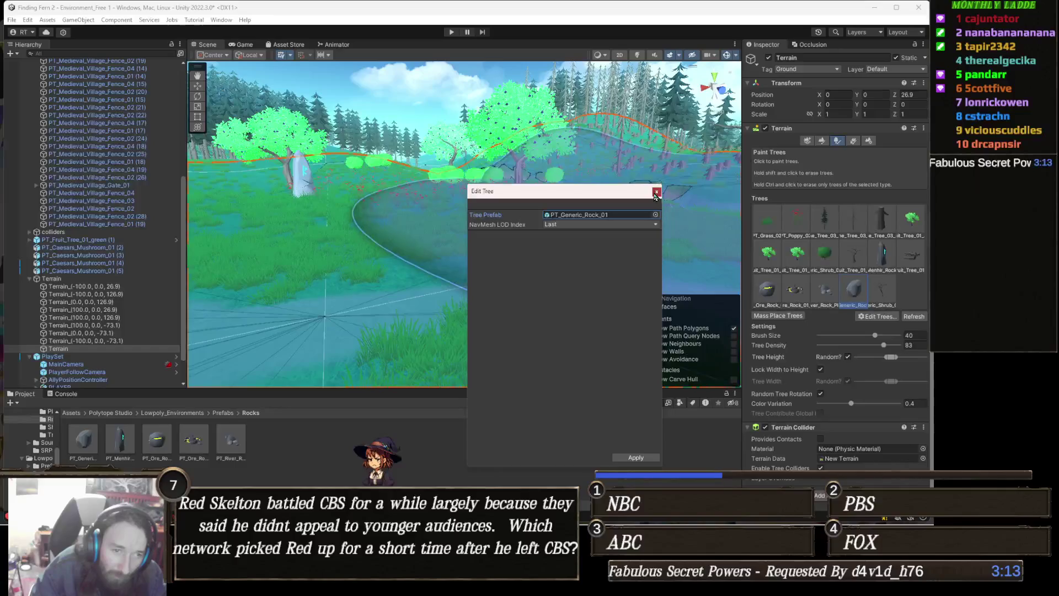
left_click(636, 457)
left_click(479, 432)
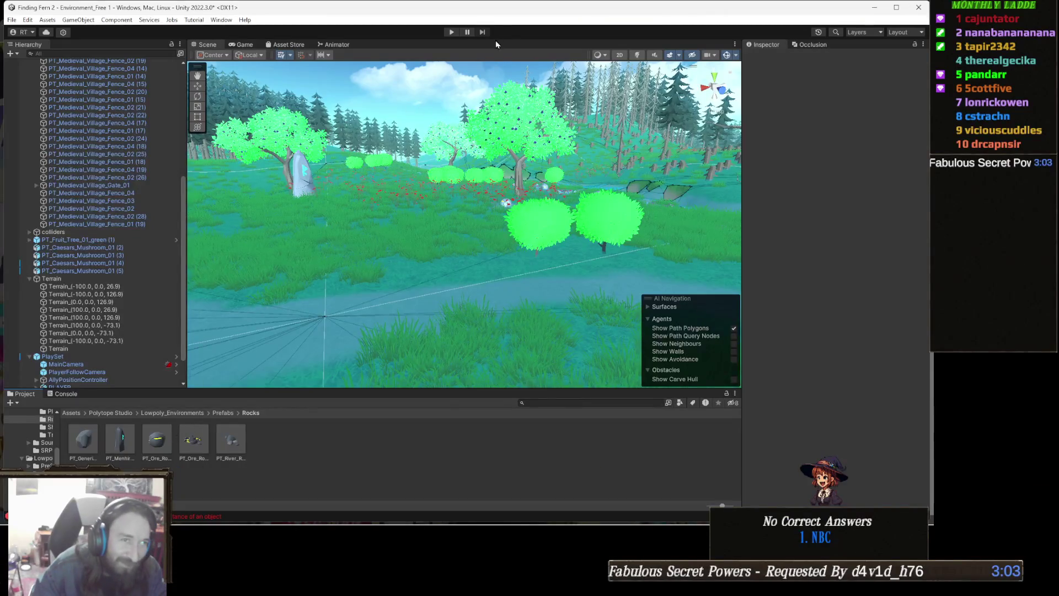
left_click(452, 32)
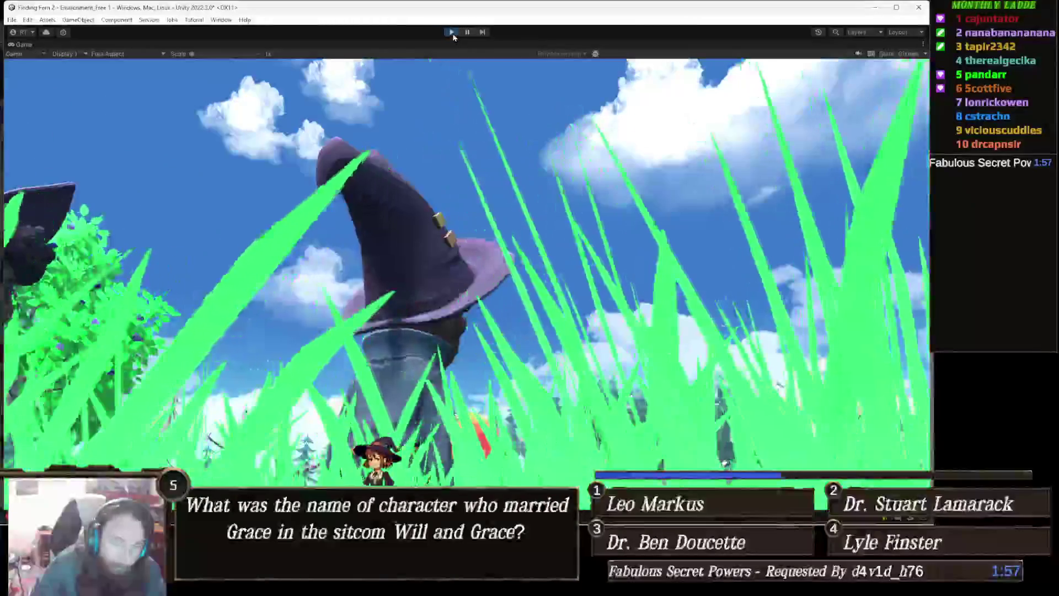
left_click(452, 32)
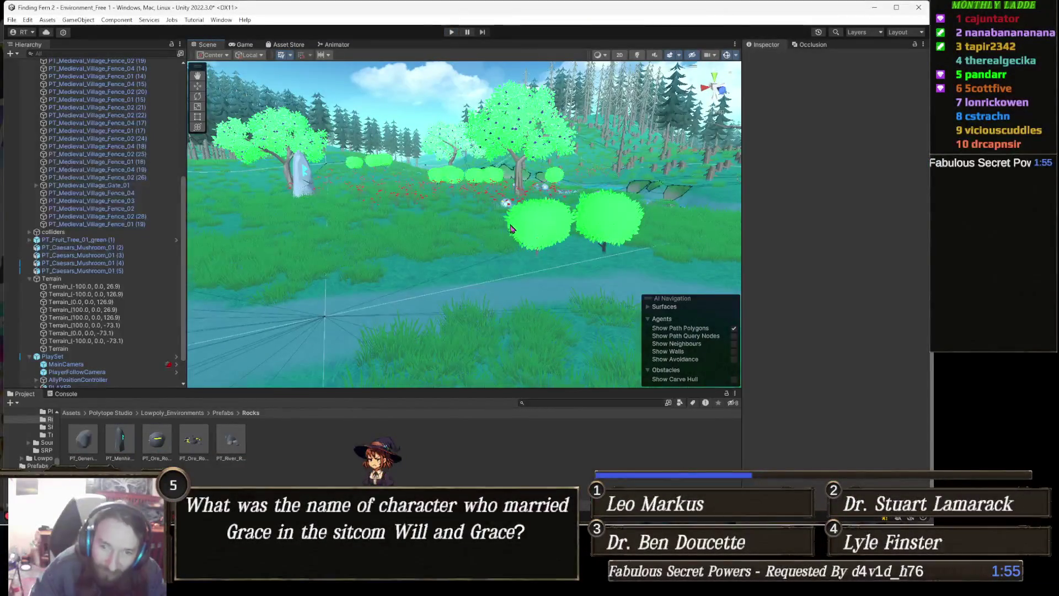
Fly to the standing stone and open PT_Menhir_Rock_02 from the Rocks folder in Prefab Mode
mouse_move(511, 227)
left_mouse_down()
mouse_move(522, 256)
mouse_move(522, 228)
mouse_move(414, 260)
left_mouse_up()
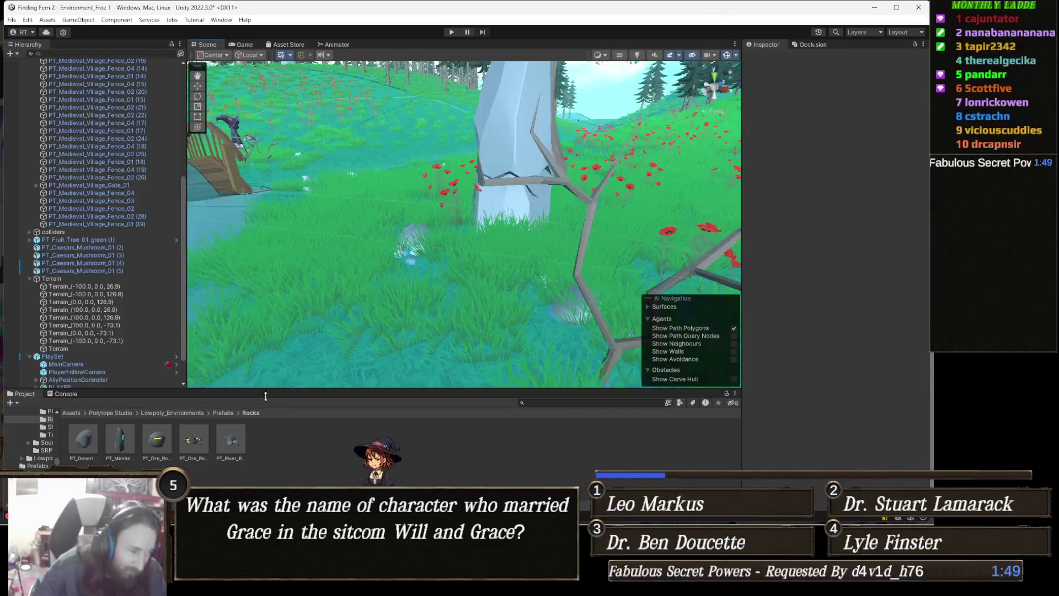
left_click(122, 441)
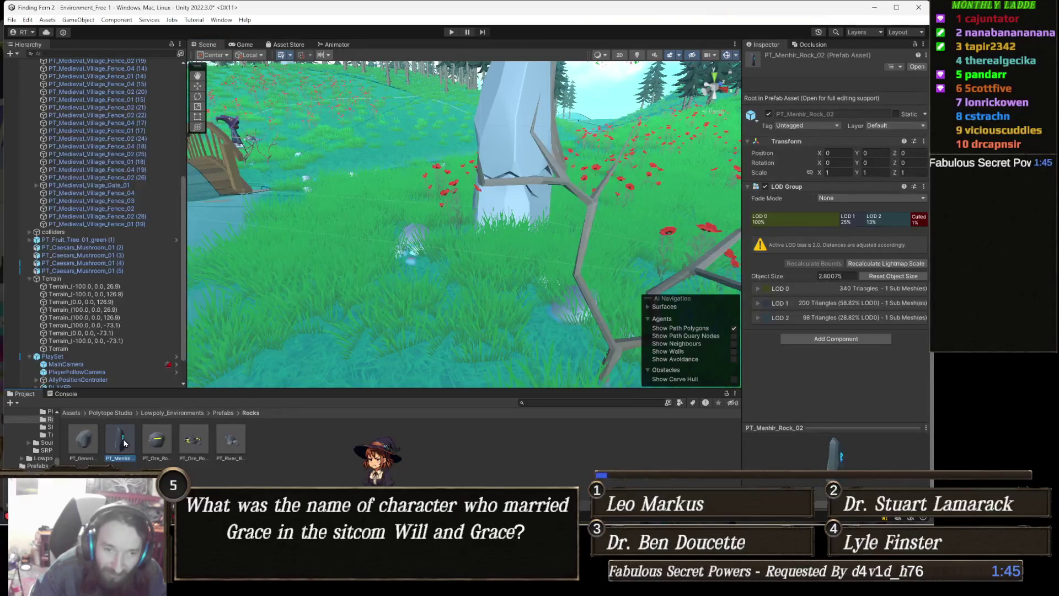
double_click(124, 442)
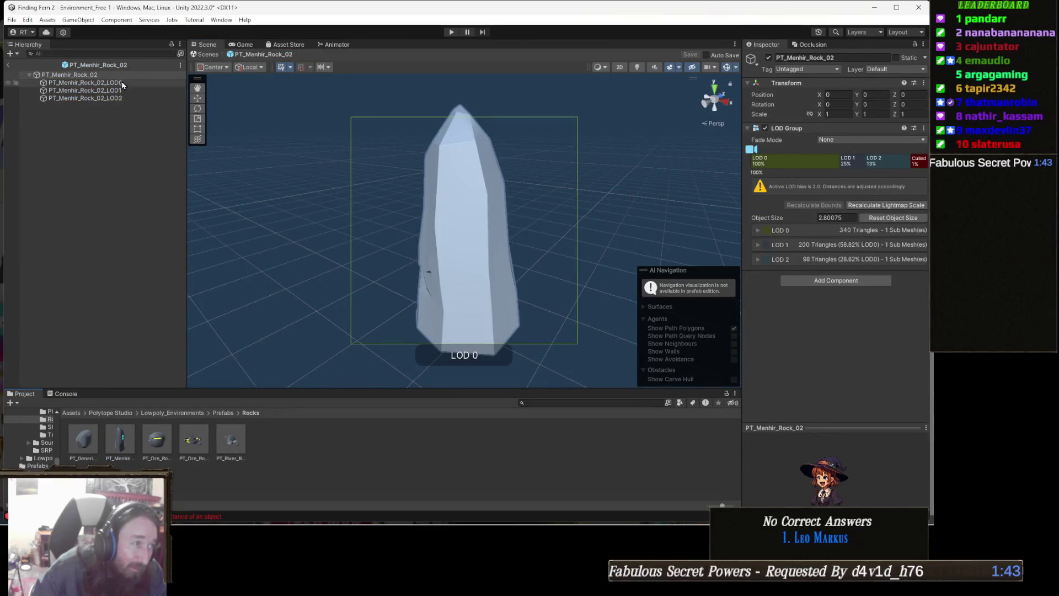
Add a Mesh Collider to the rune stone's LOD0 mesh and save PT_Menhir_Rock_02
left_click(111, 83)
mouse_move(525, 331)
left_mouse_down()
mouse_move(492, 293)
mouse_move(541, 279)
mouse_move(447, 283)
mouse_move(577, 280)
mouse_move(244, 259)
mouse_move(409, 260)
mouse_move(343, 267)
mouse_move(351, 280)
left_mouse_up()
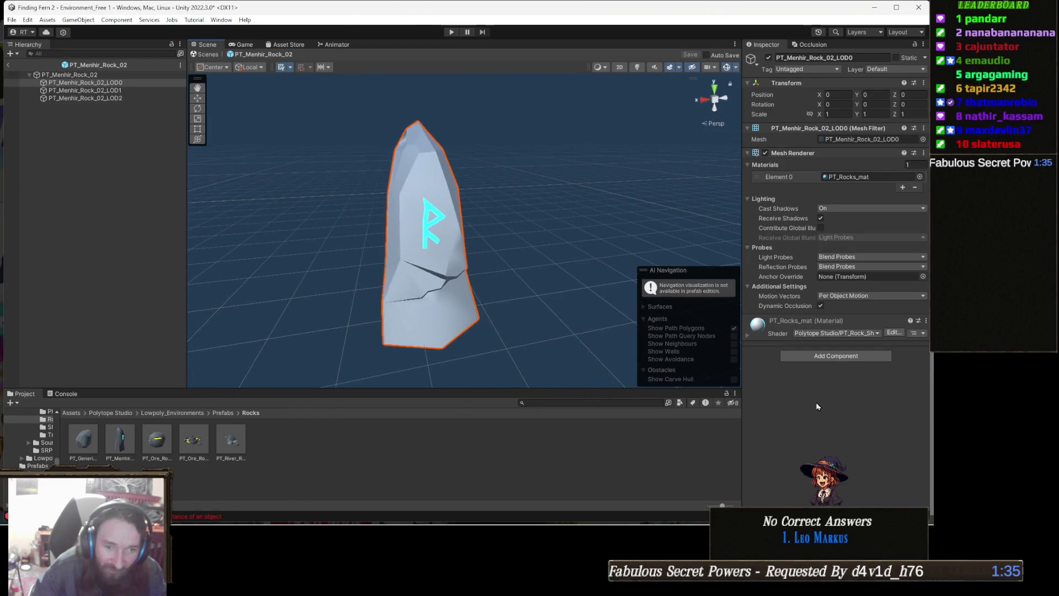
left_click(862, 358)
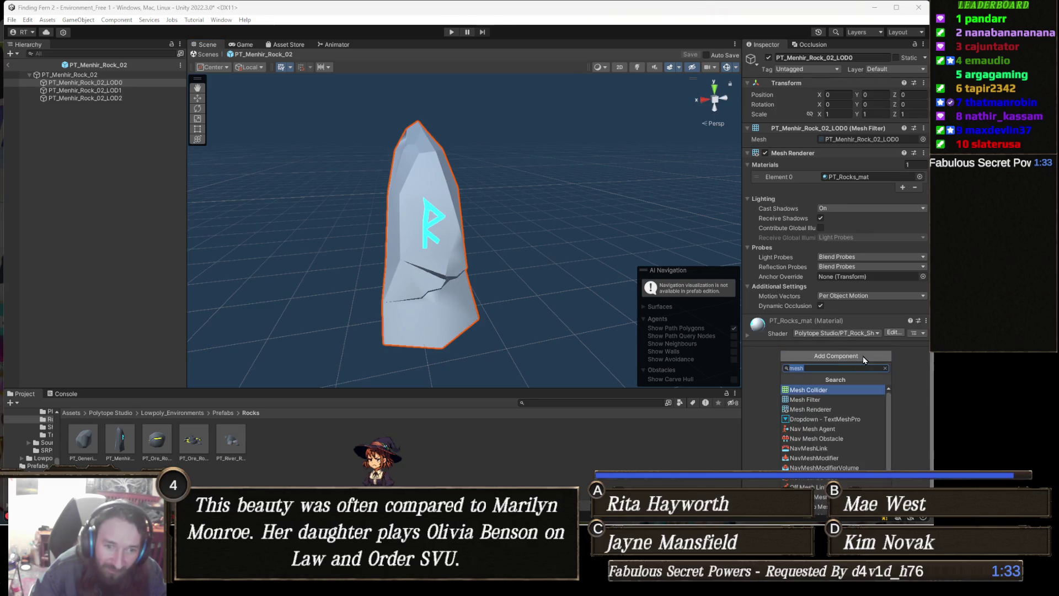
left_click(830, 390)
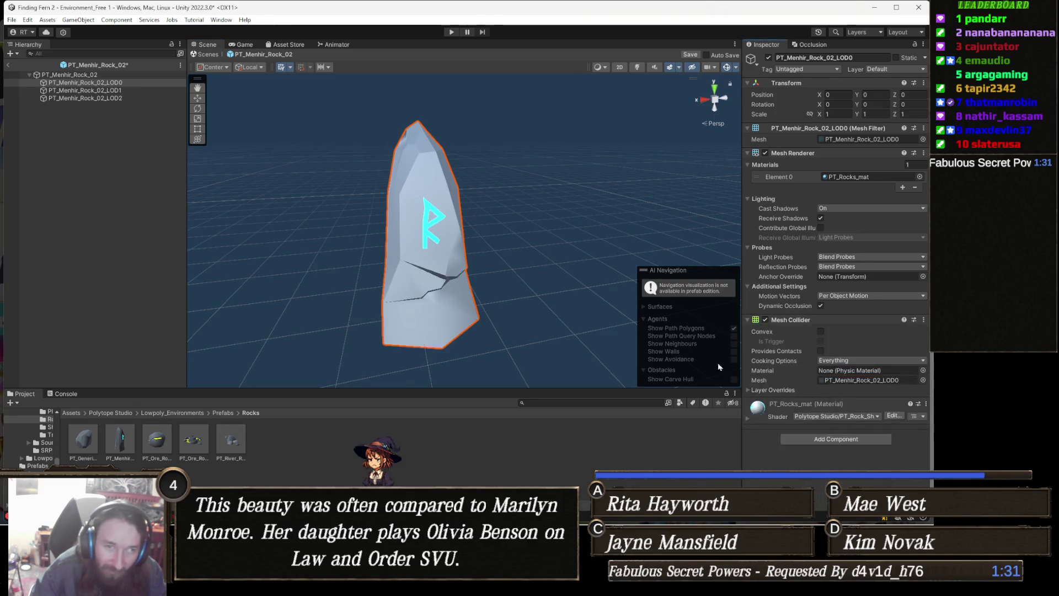
left_click(689, 55)
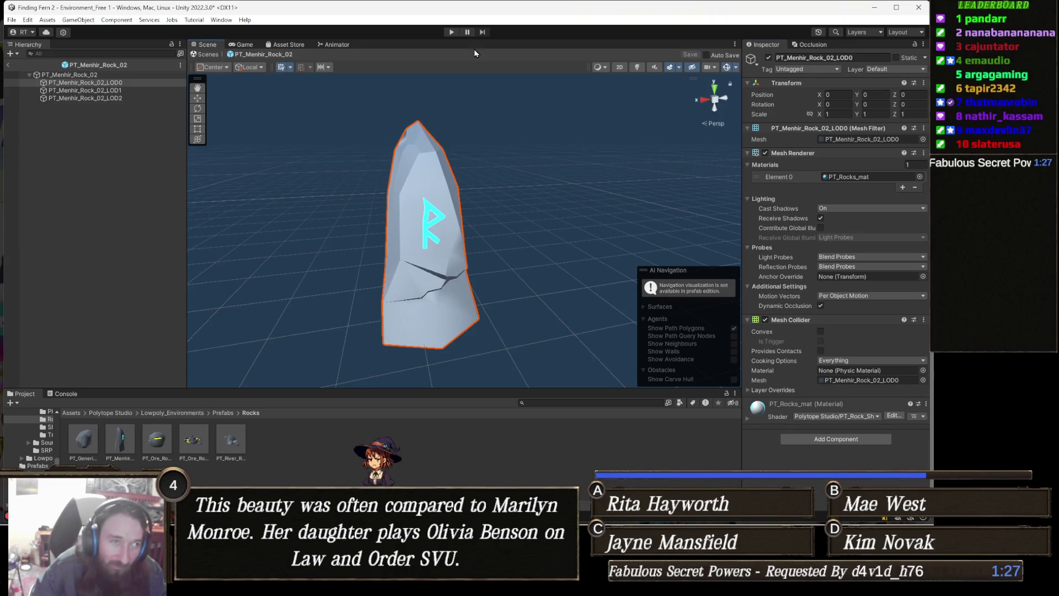
left_click(447, 35)
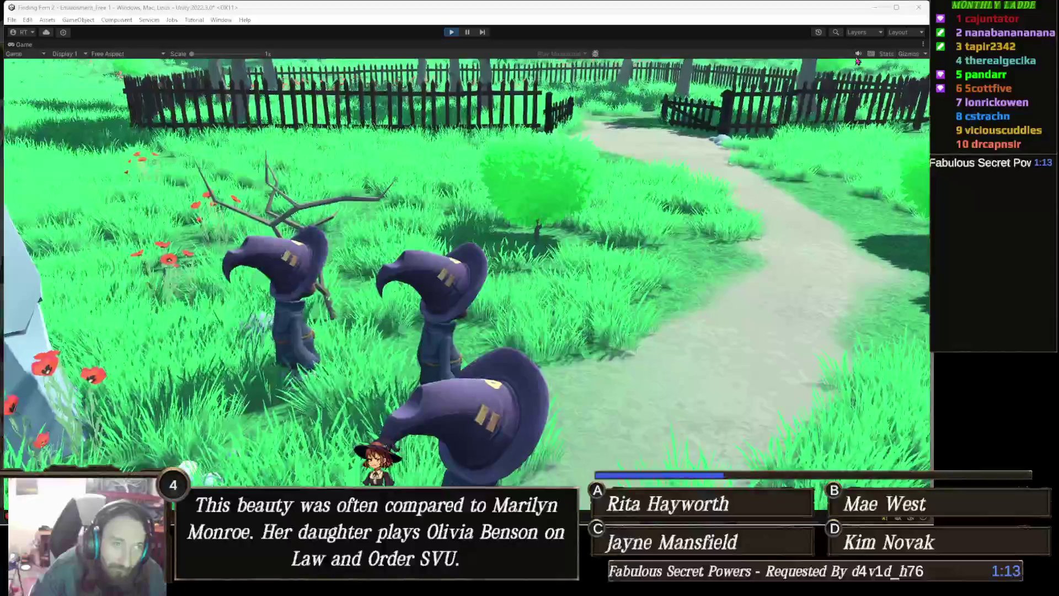
left_click(454, 32)
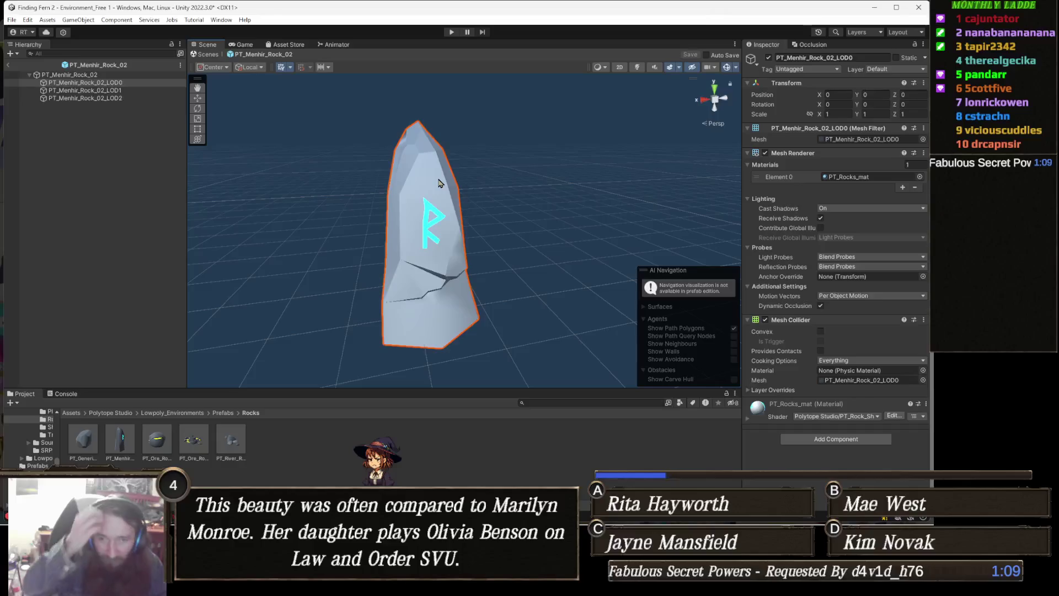
Replace the rune stone's Mesh Collider with a Capsule Collider
mouse_move(497, 246)
left_mouse_down()
mouse_move(446, 258)
mouse_move(421, 237)
mouse_move(458, 252)
left_mouse_up()
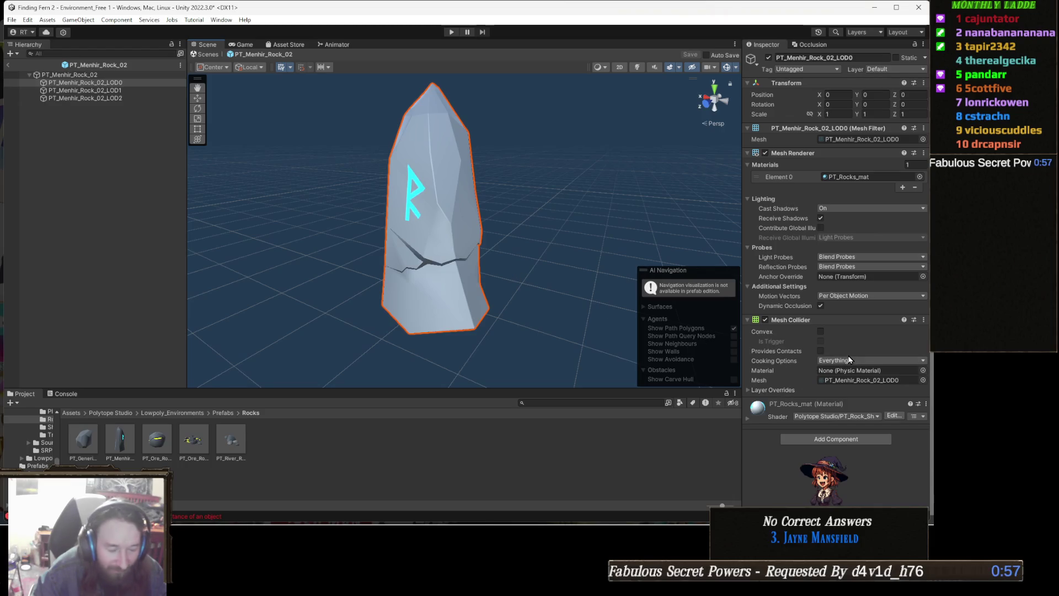
right_click(792, 320)
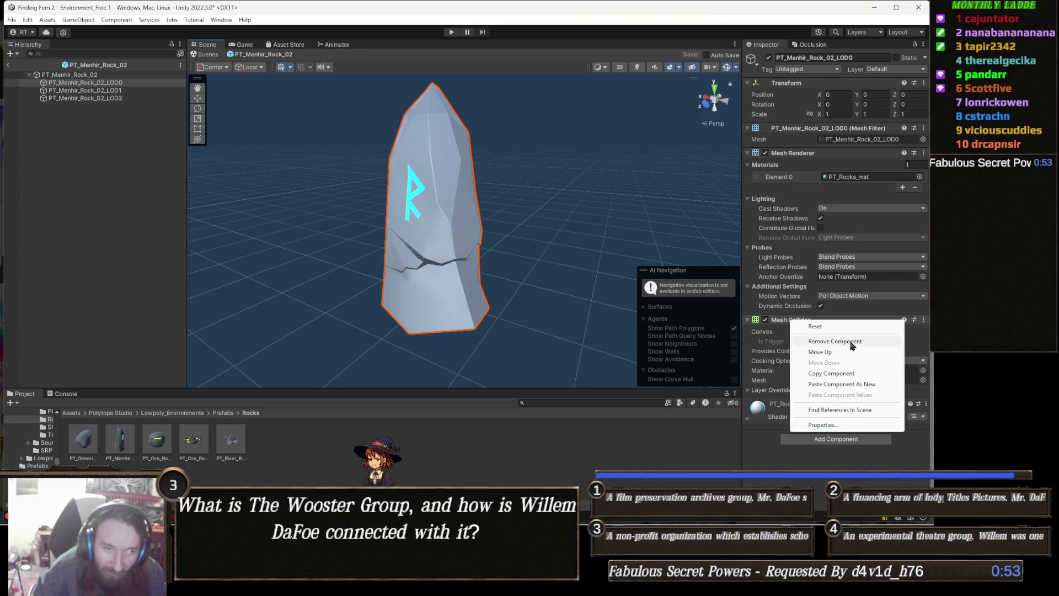
left_click(853, 342)
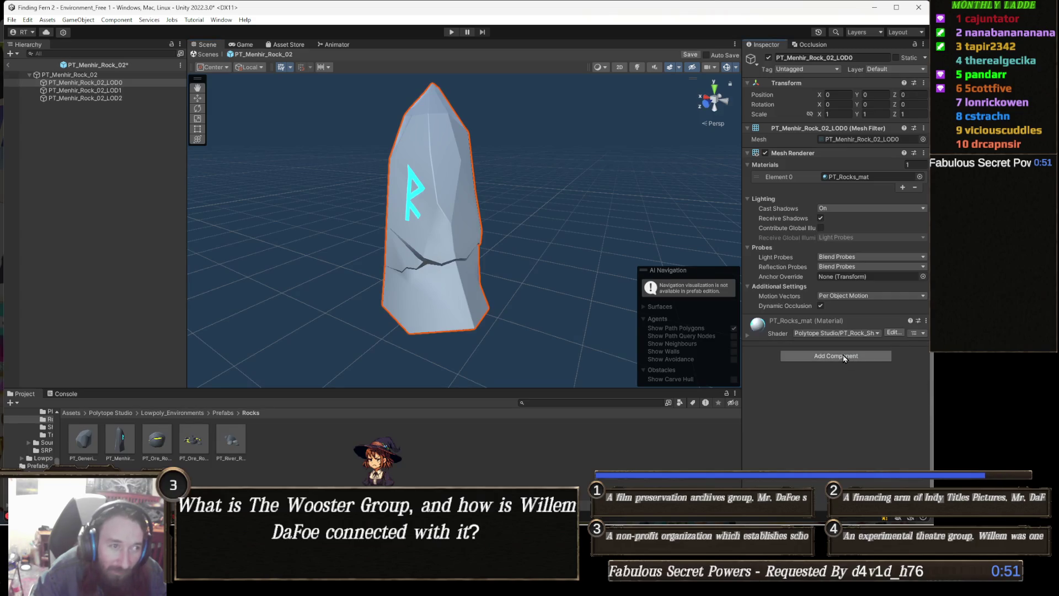
left_click(843, 356)
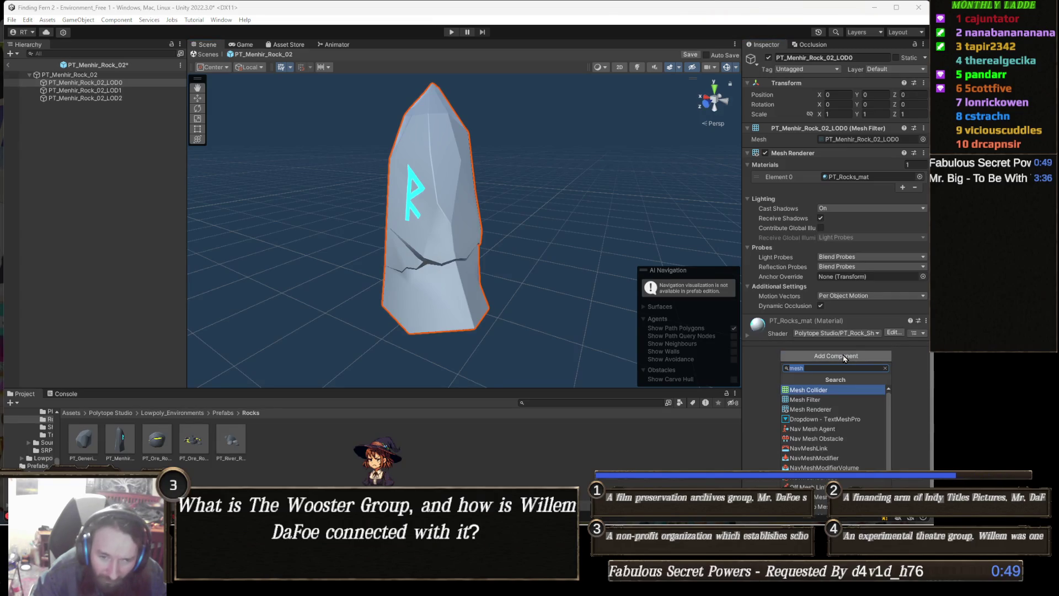
type("ca")
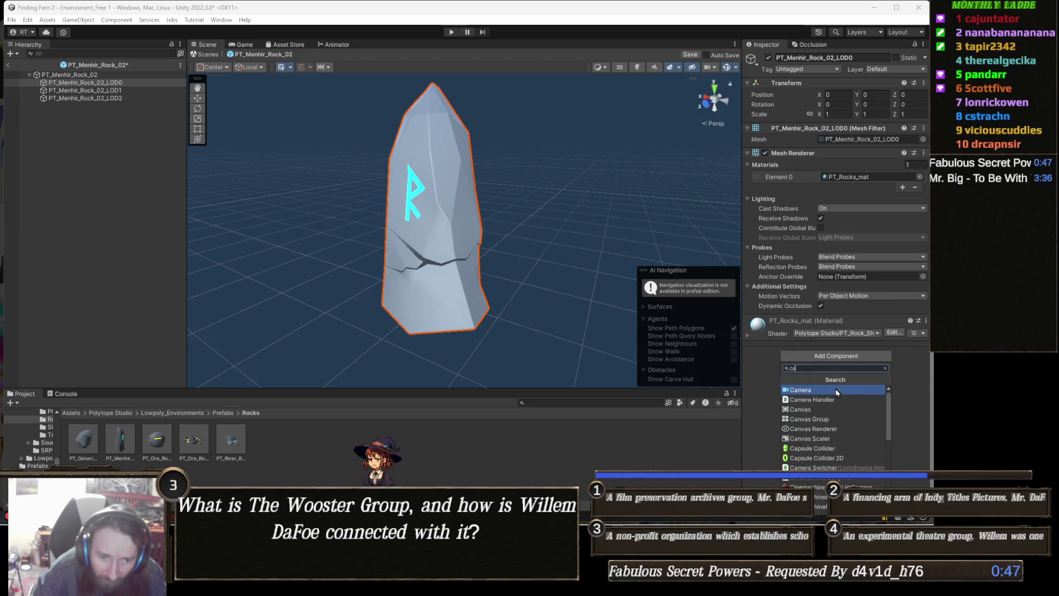
type("ps")
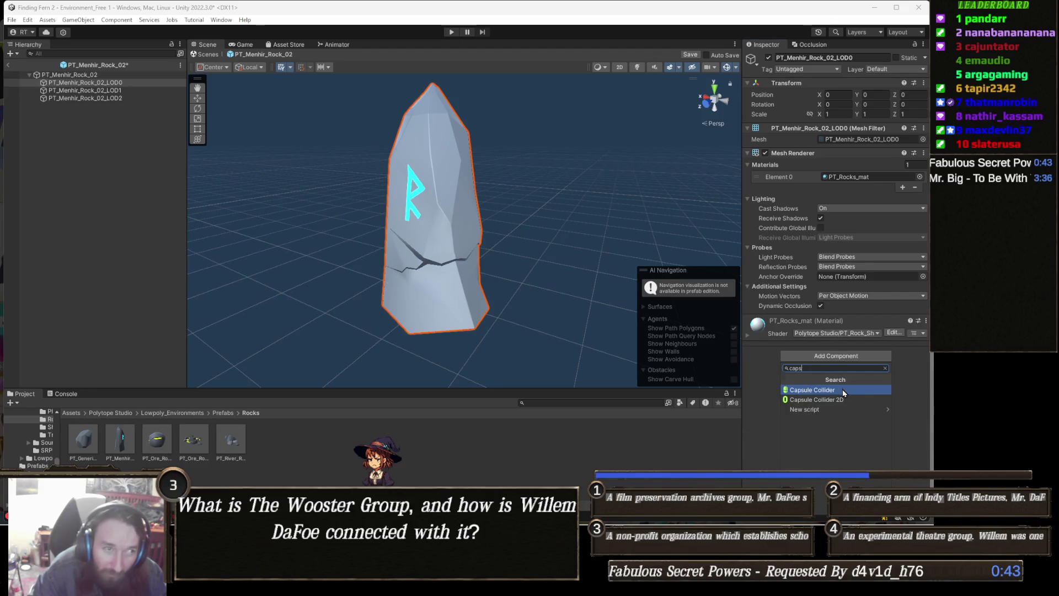
left_click(843, 390)
mouse_move(402, 259)
left_mouse_down()
mouse_move(196, 257)
mouse_move(508, 300)
mouse_move(474, 302)
left_mouse_up()
Open the PT_Ore_Rock_01 prefab, saving the rune stone changes first
double_click(158, 443)
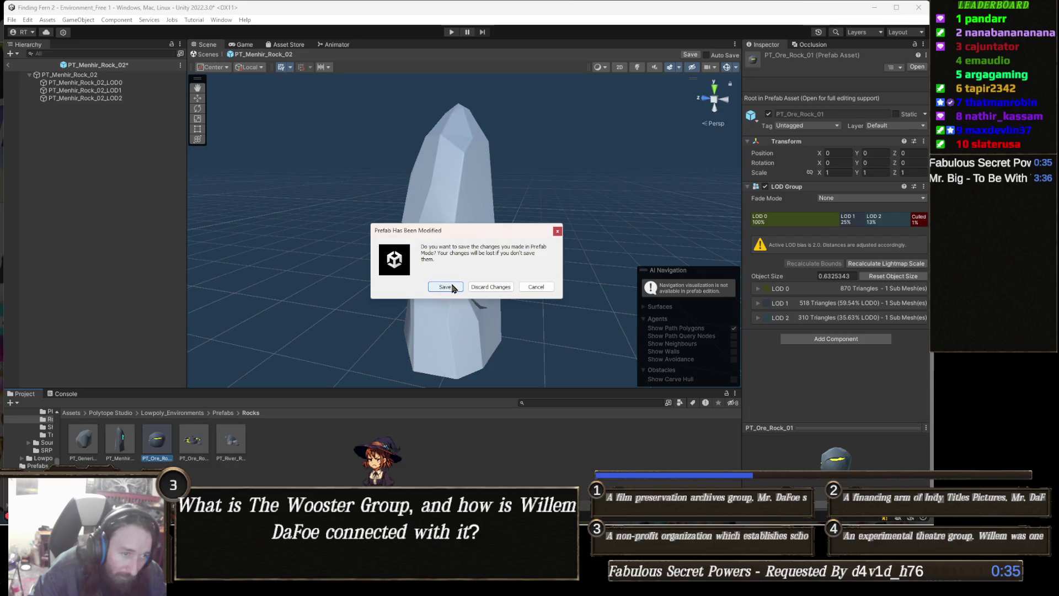
left_click(445, 286)
left_click_drag(359, 311, 522, 300)
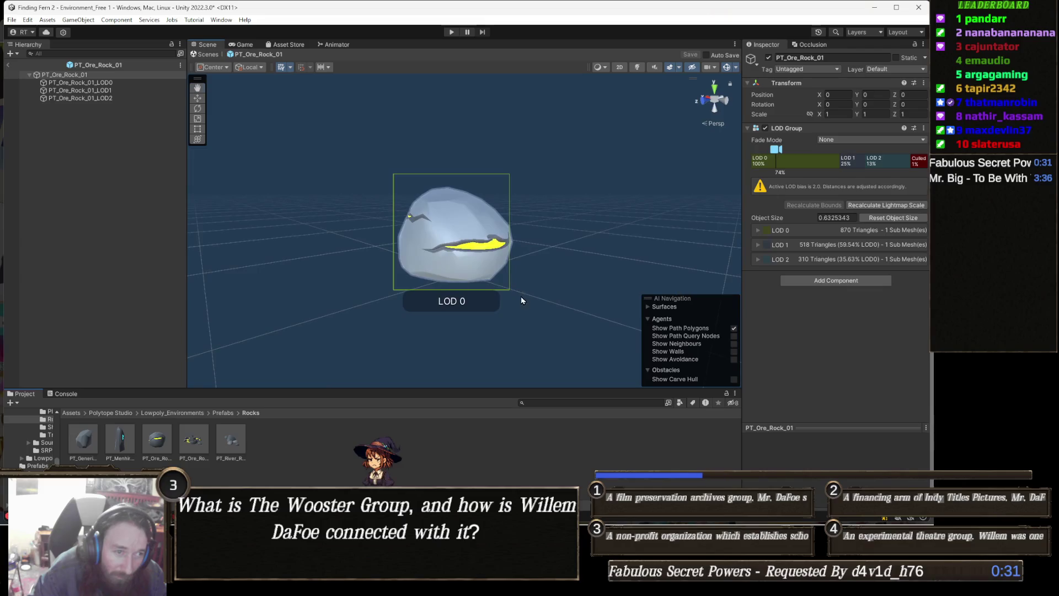
left_click(878, 277)
type("capsule")
key("Return")
left_click_drag(532, 312, 668, 290)
key("ctrl+z")
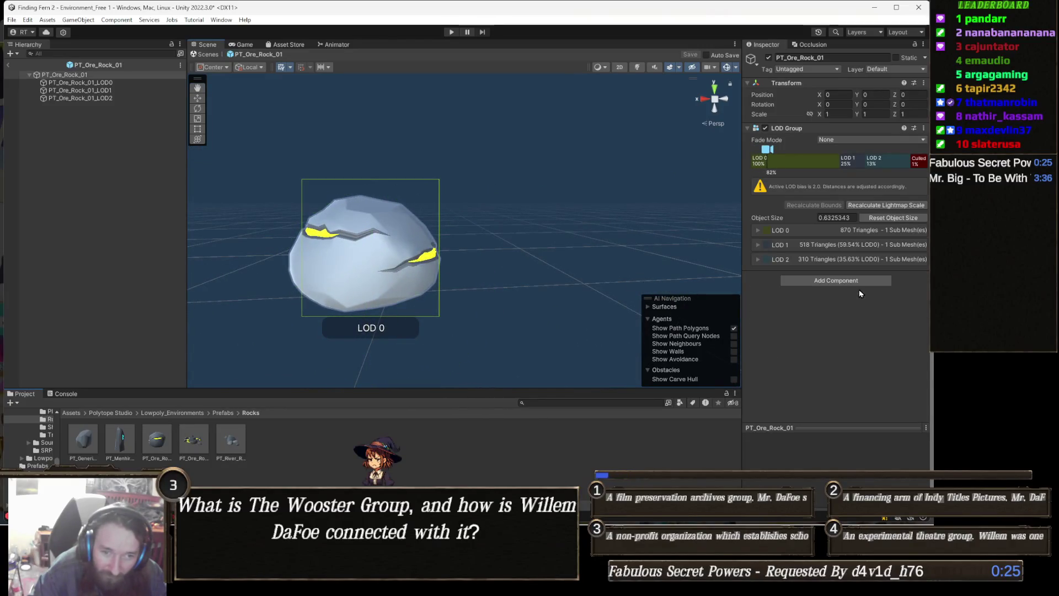
left_click(860, 282)
type("sp")
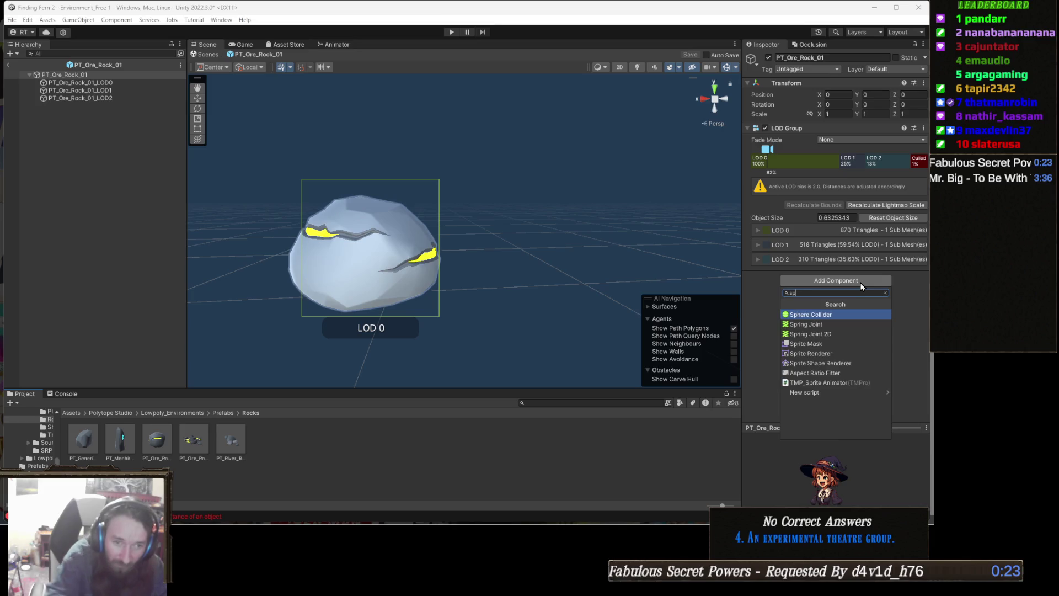
left_click(834, 313)
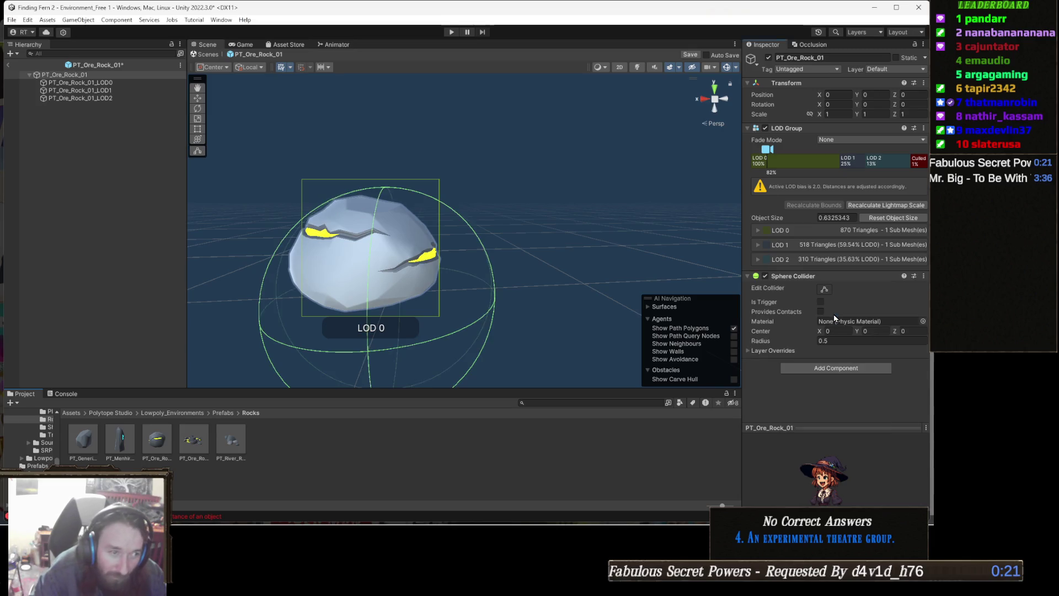
mouse_move(556, 265)
left_mouse_down()
mouse_move(437, 237)
mouse_move(449, 239)
mouse_move(441, 325)
mouse_move(397, 293)
mouse_move(456, 213)
mouse_move(461, 300)
left_mouse_up()
key("e")
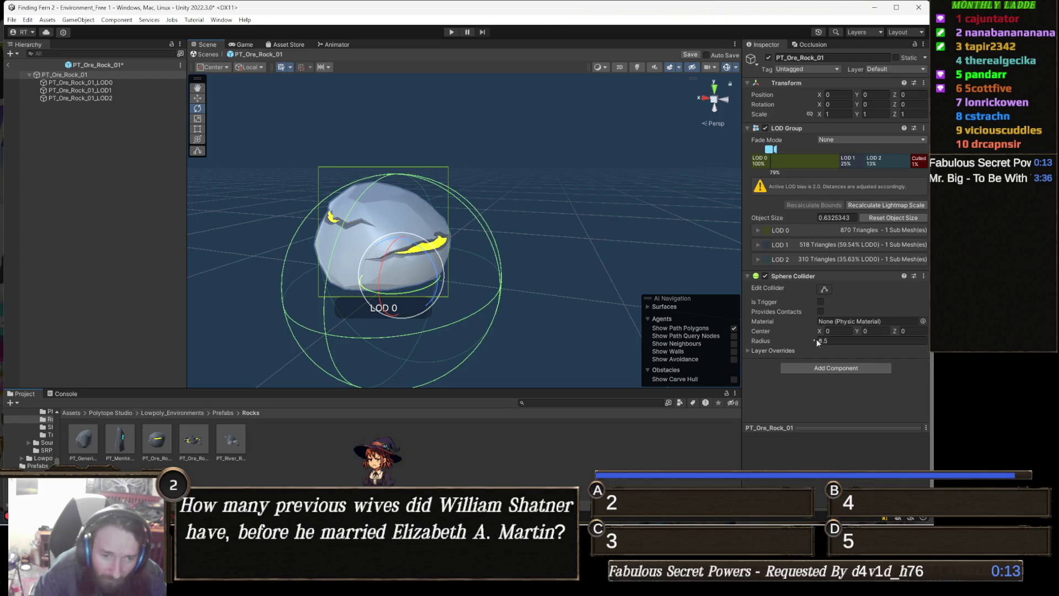
key("ctrl+z")
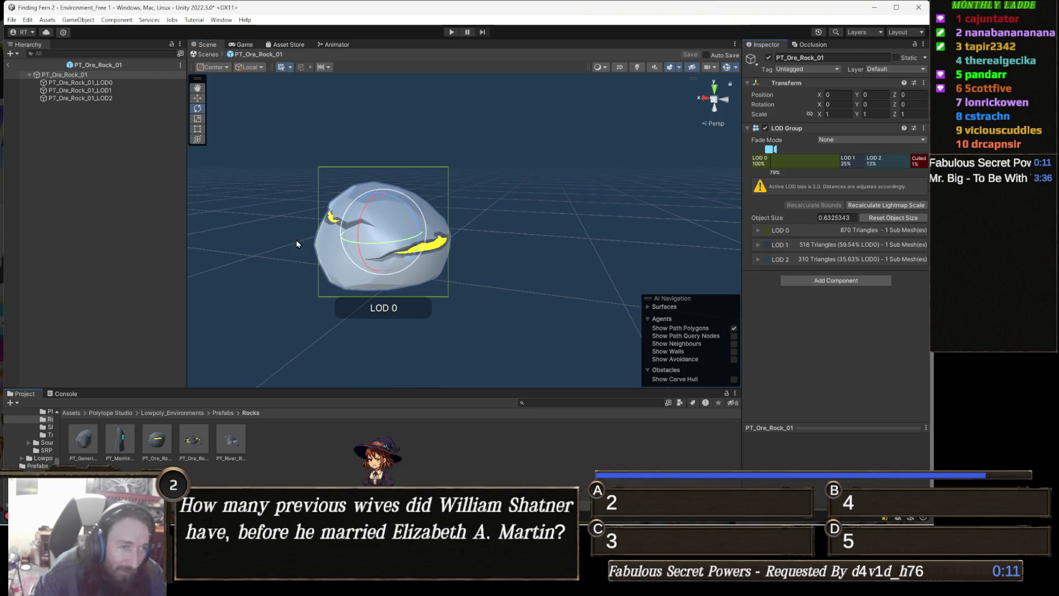
Try a Sphere Collider on the ore rock's LOD0 mesh, then undo it
left_click(80, 82)
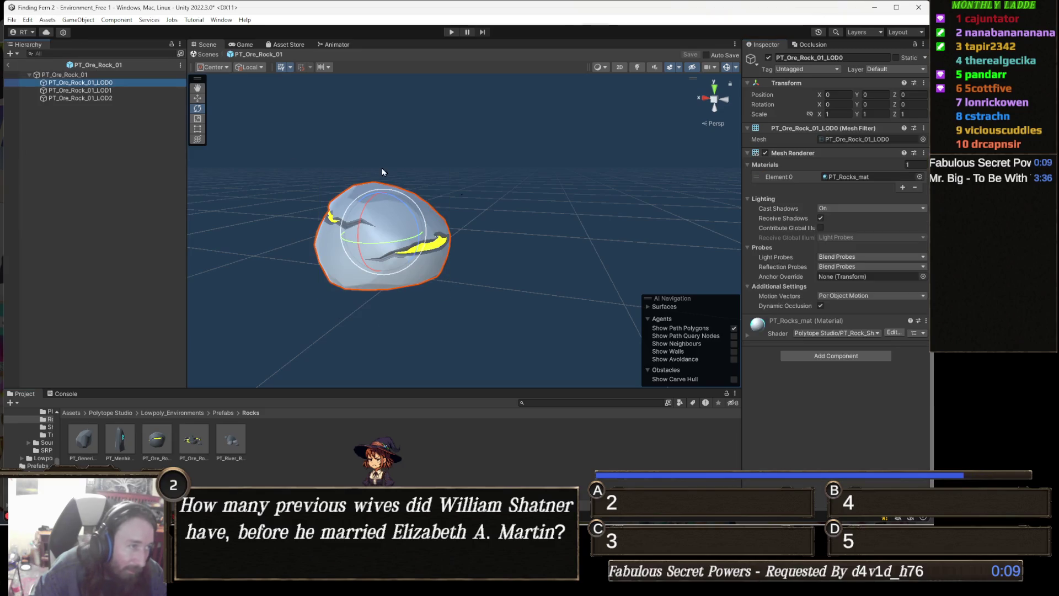
left_click(855, 357)
type("sp")
left_click(829, 390)
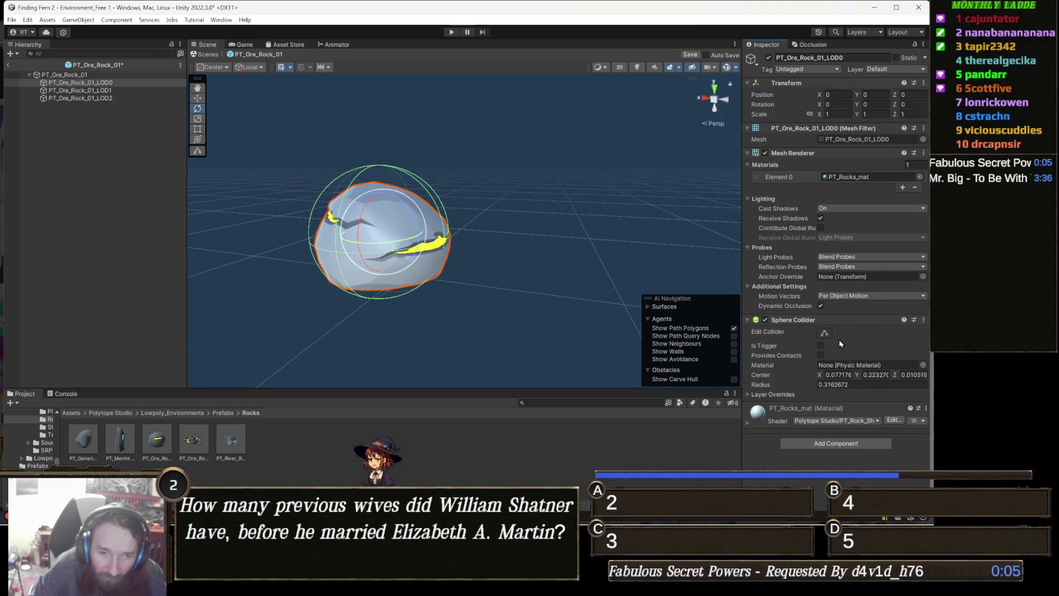
key("ctrl+z")
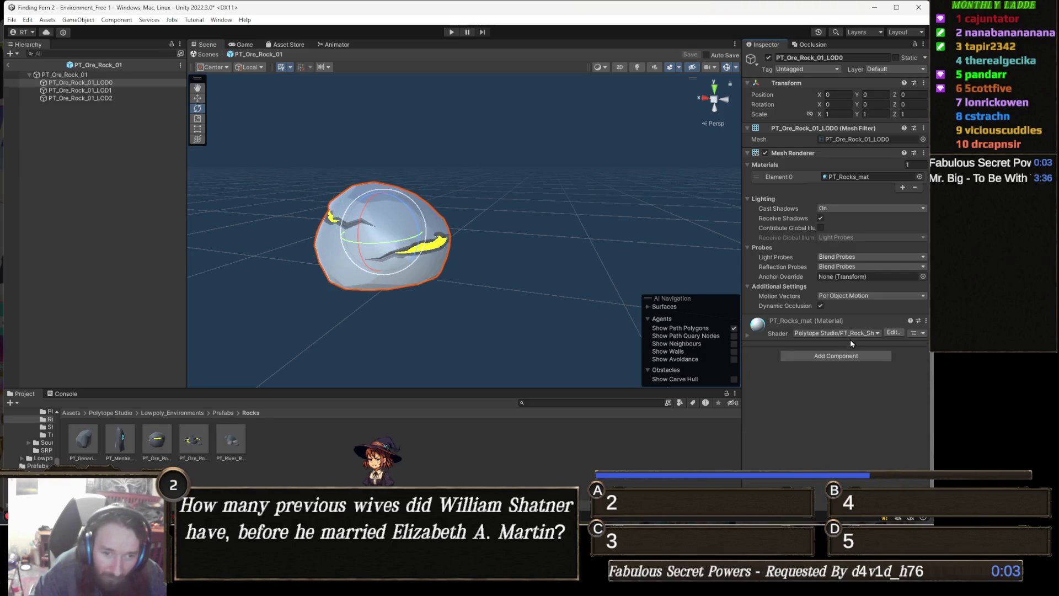
Try a Capsule Collider on the LOD0 mesh, check it, then undo it
left_click(851, 356)
type("ca")
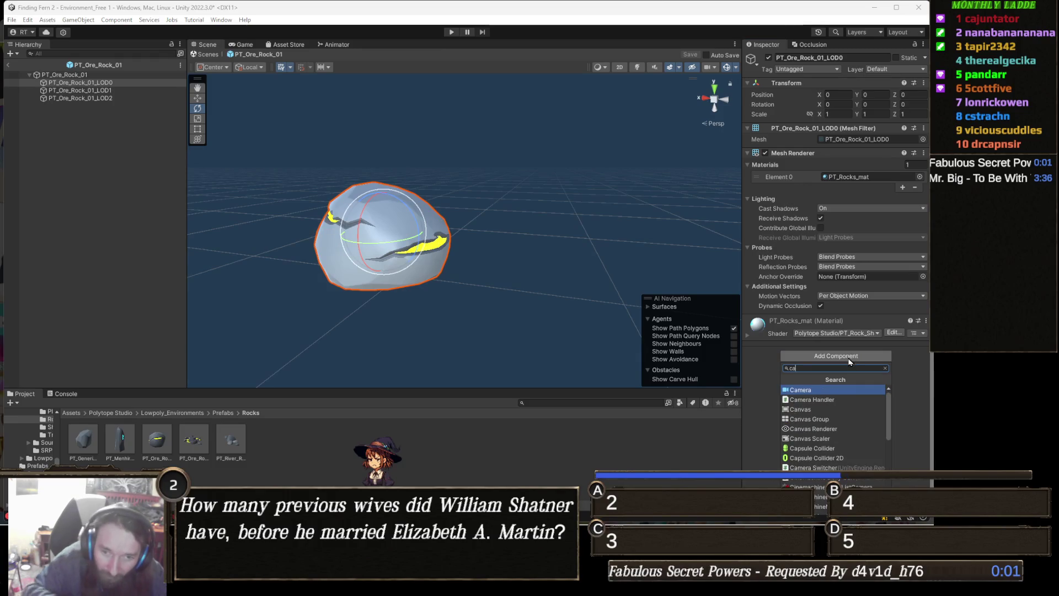
type("ps")
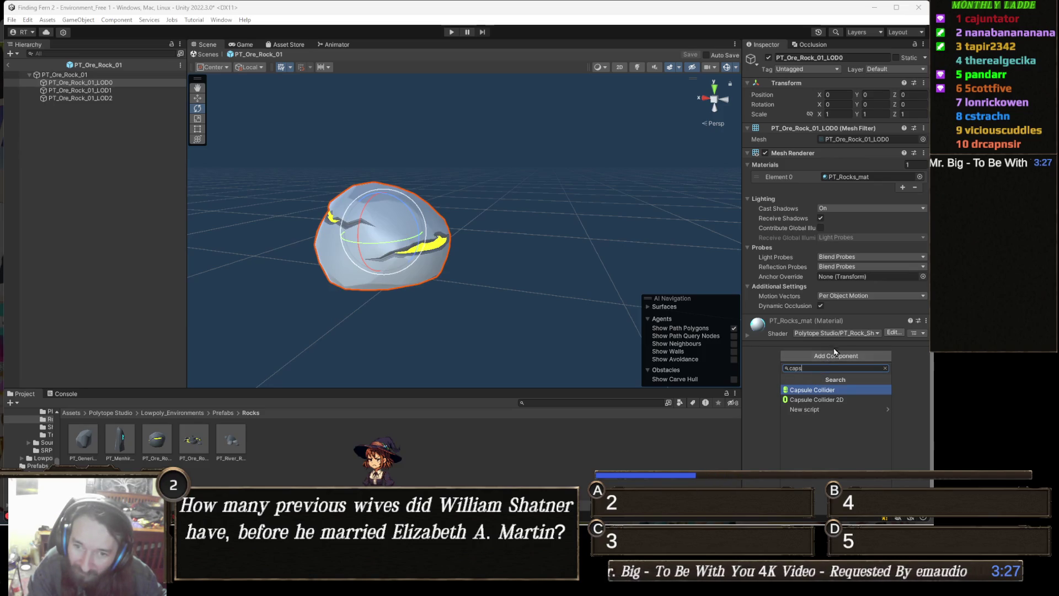
left_click(845, 391)
mouse_move(353, 259)
left_mouse_down()
mouse_move(355, 325)
mouse_move(357, 257)
mouse_move(87, 244)
mouse_move(128, 249)
left_mouse_up()
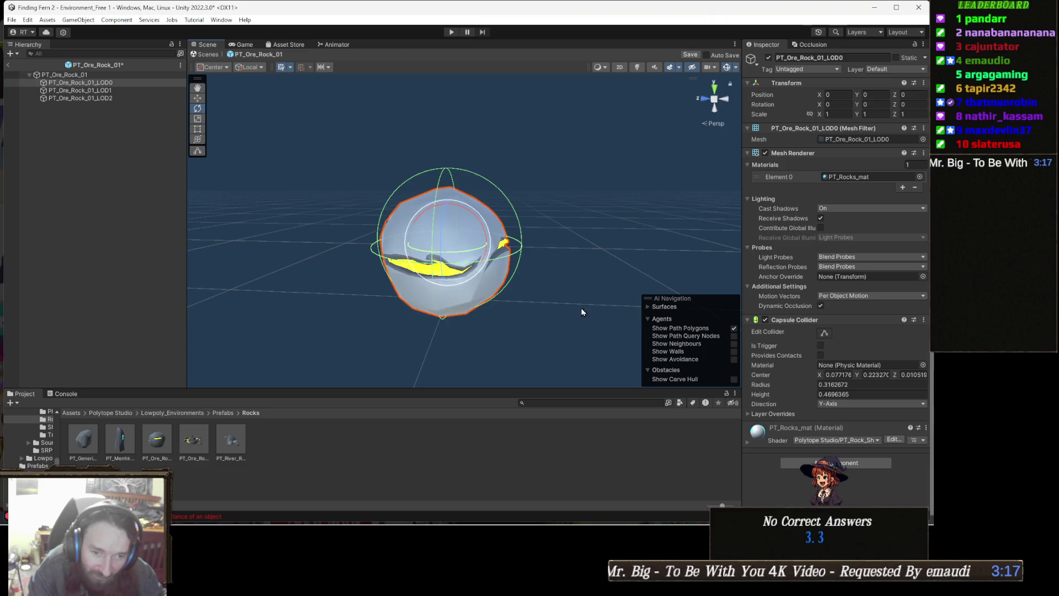
key("ctrl+z")
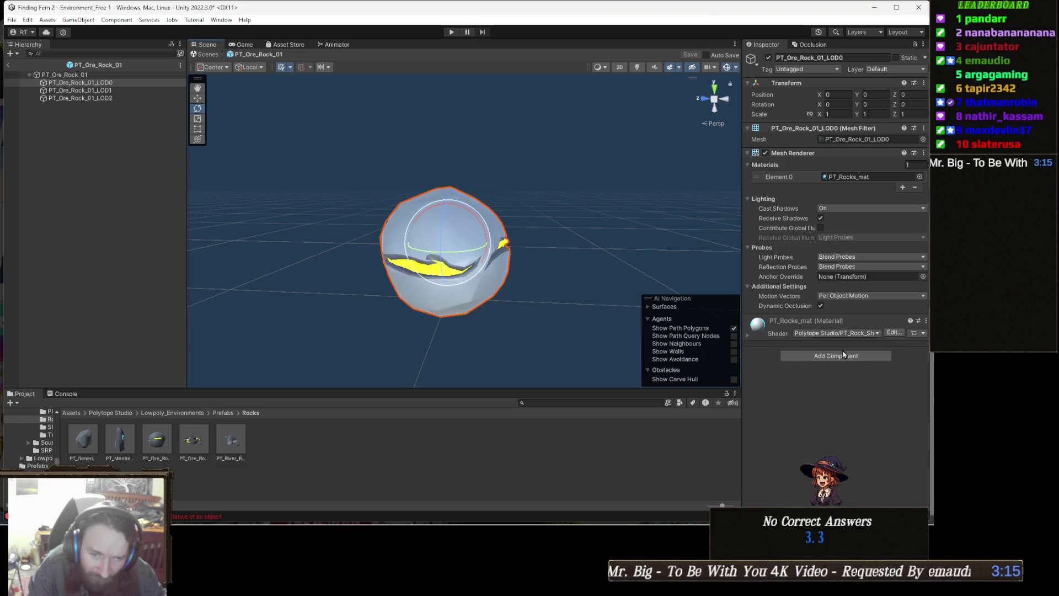
Add a Sphere Collider to the ore rock's LOD0 mesh
left_click(838, 357)
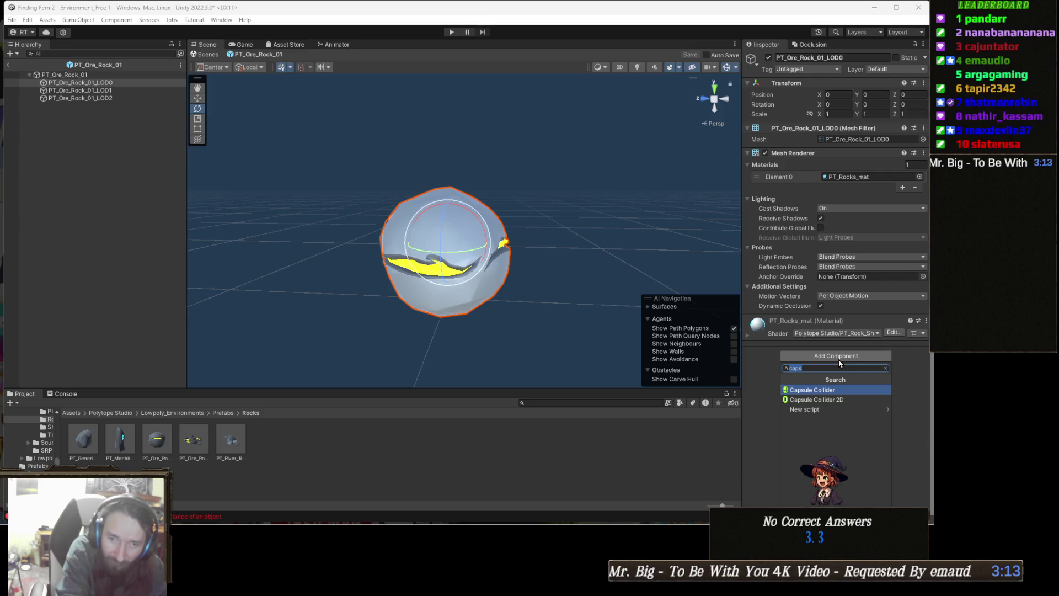
type("sphere")
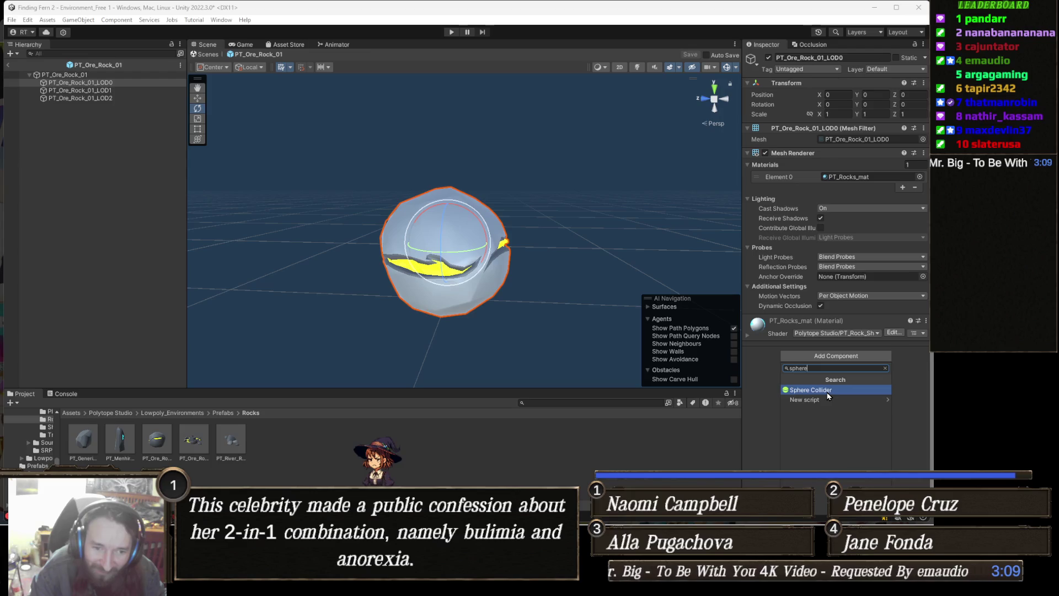
left_click(827, 392)
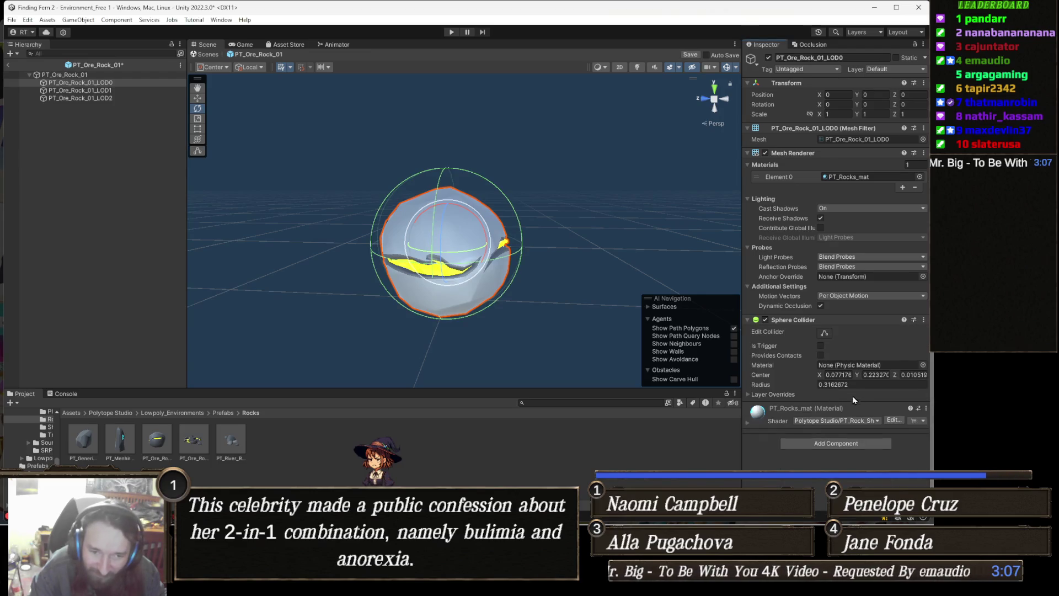
Set the Sphere Collider's Center Y to 0.13
left_click(858, 374)
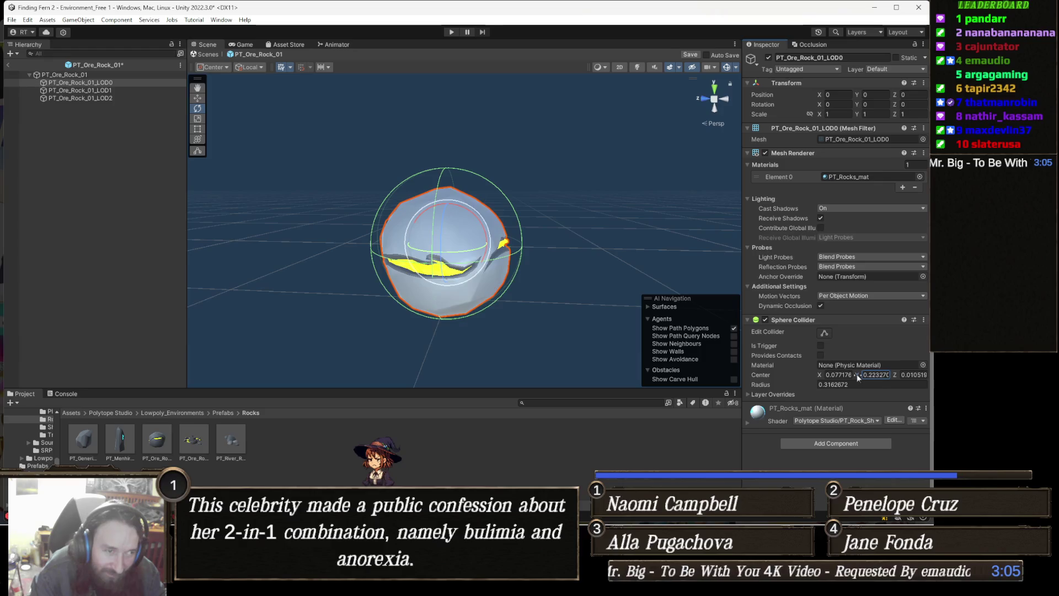
type("0.16")
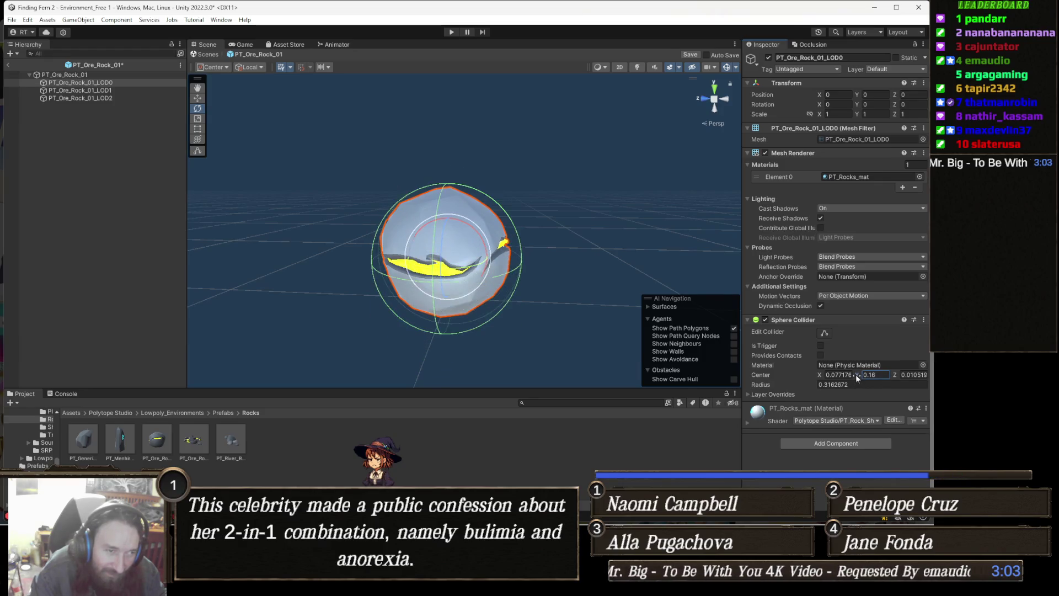
key("BackSpace")
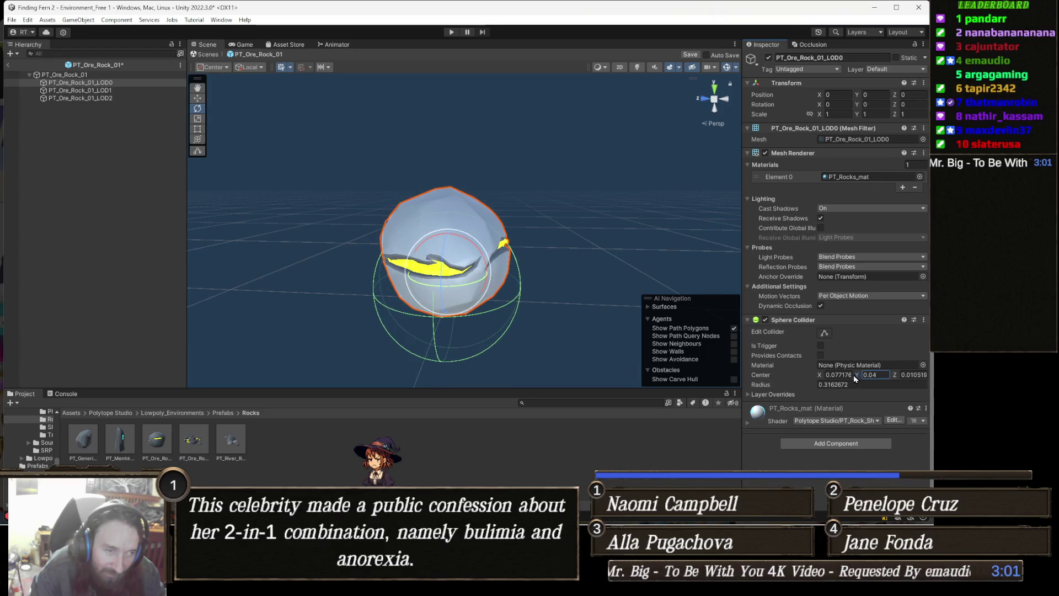
type("3")
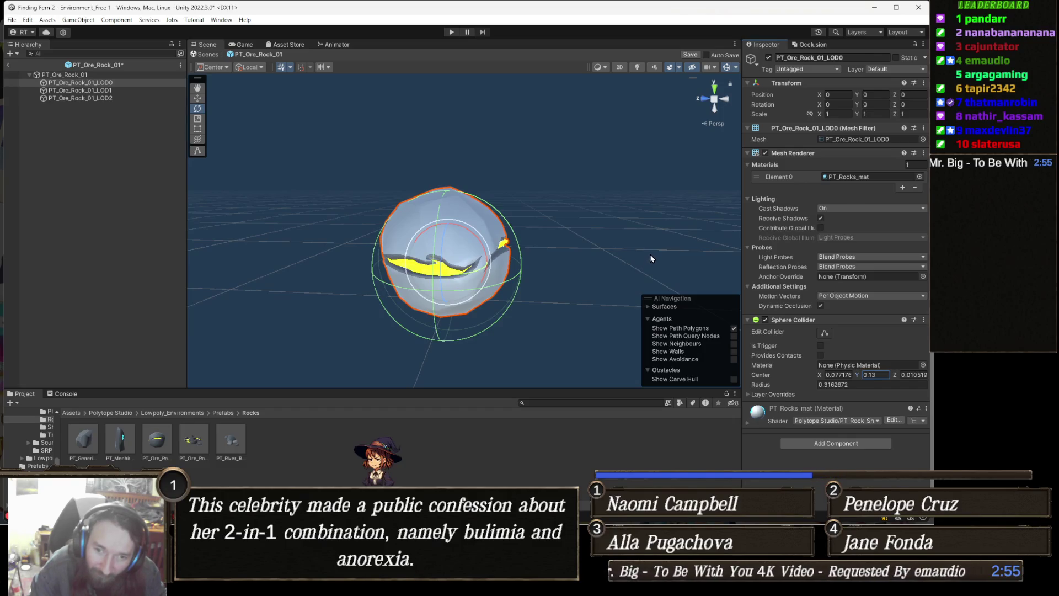
mouse_move(566, 265)
left_mouse_down()
mouse_move(546, 241)
mouse_move(585, 275)
left_mouse_up()
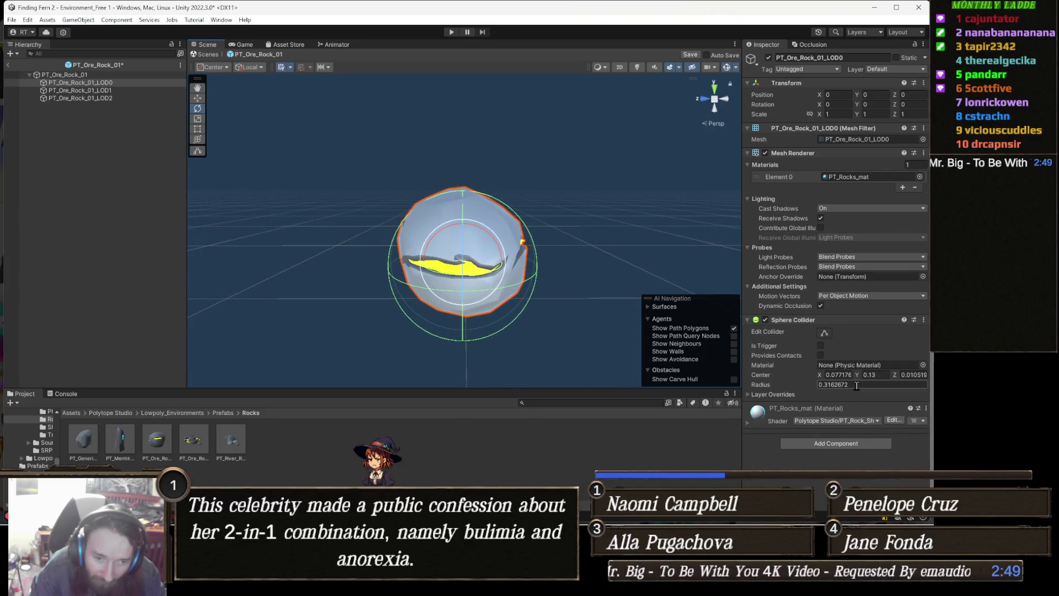
Adjust the Sphere Collider radius to 0.29 and check the fit around the rock
left_click(811, 386)
type("0.26")
left_click_drag(807, 388, 808, 390)
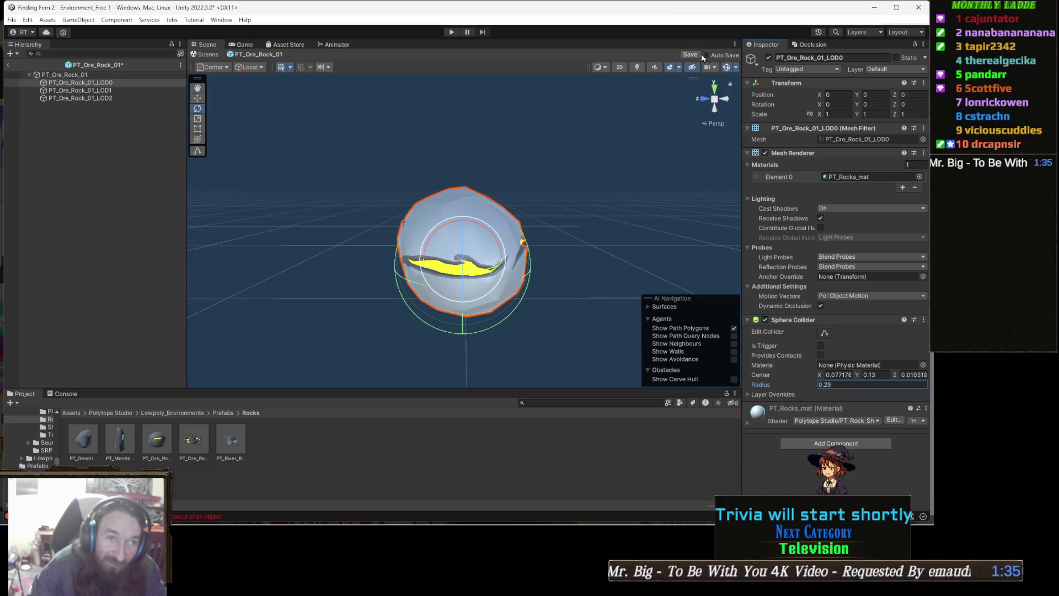
scroll(463, 248, "up", 5)
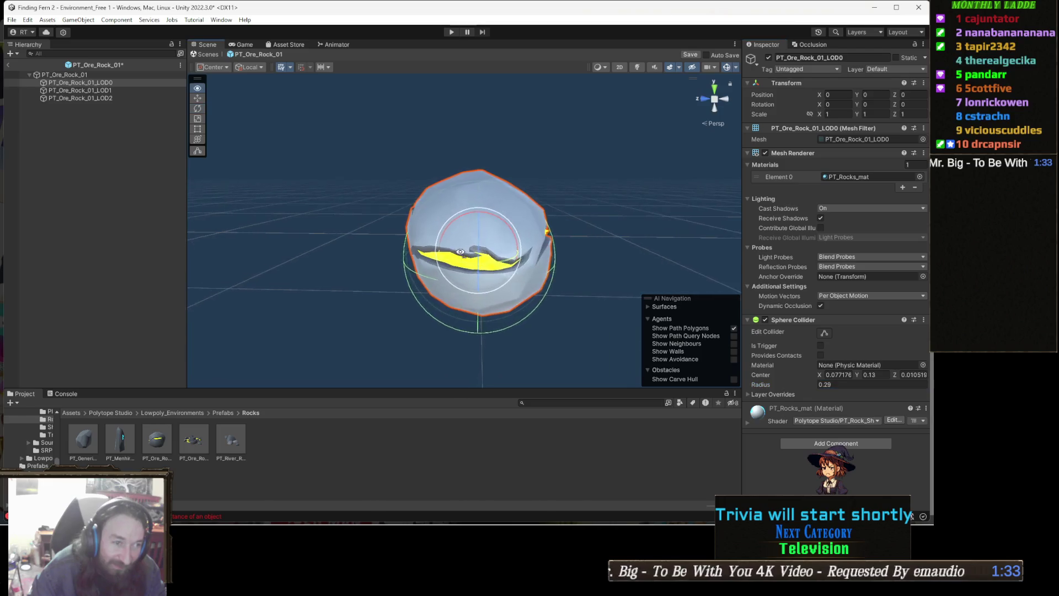
left_click_drag(464, 232, 468, 210)
scroll(468, 210, "down", 8)
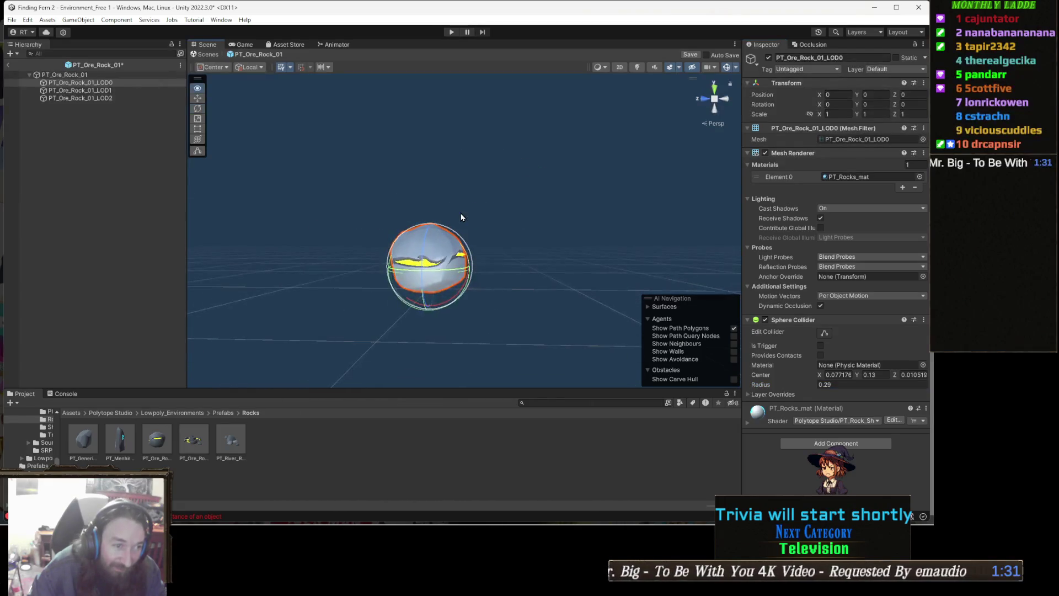
scroll(465, 212, "up", 5)
scroll(465, 212, "down", 4)
Save PT_Ore_Rock_01, browse PT_Ore_Rock_01_split and PT_River_Rock_Pile_02, then return to the scene
left_click(690, 55)
double_click(194, 440)
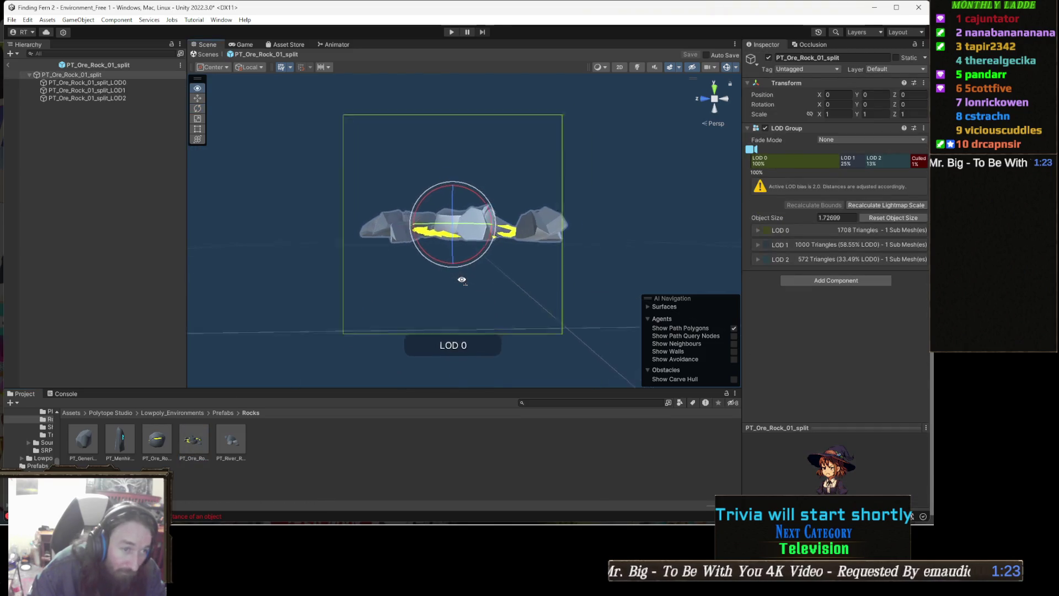
scroll(461, 279, "up", 5)
scroll(461, 280, "down", 4)
mouse_move(463, 279)
left_mouse_down()
mouse_move(427, 320)
mouse_move(452, 353)
mouse_move(517, 377)
mouse_move(456, 349)
mouse_move(408, 346)
mouse_move(302, 410)
left_mouse_up()
double_click(231, 442)
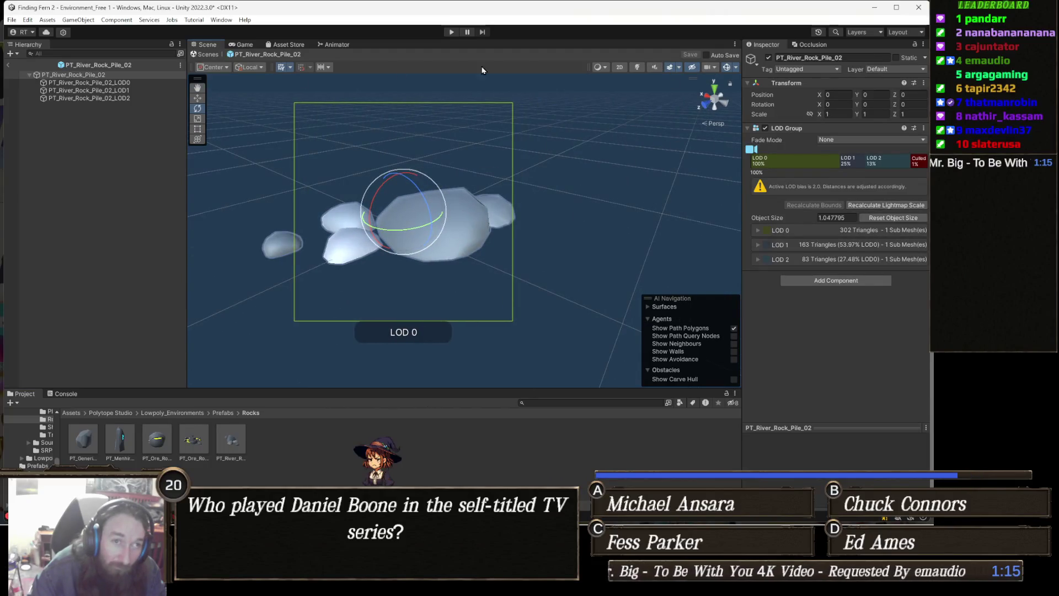
left_click(208, 54)
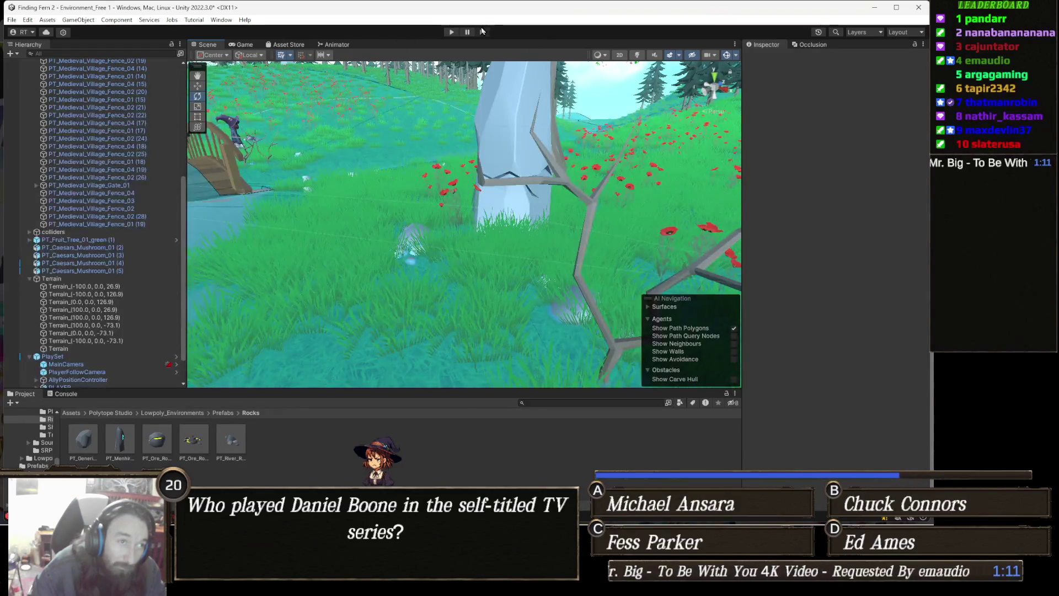
left_click(451, 32)
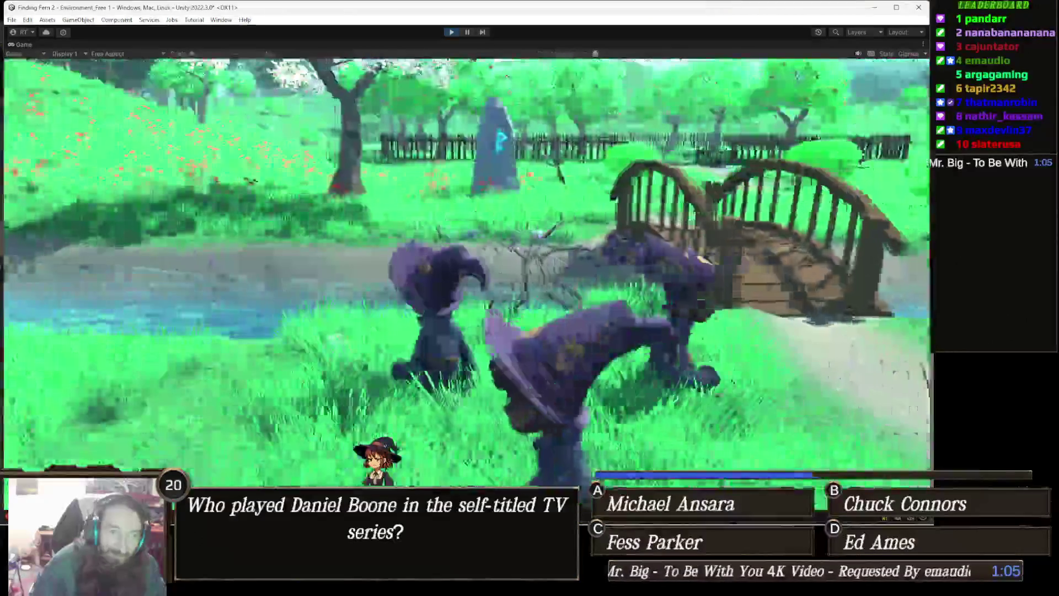
key("w")
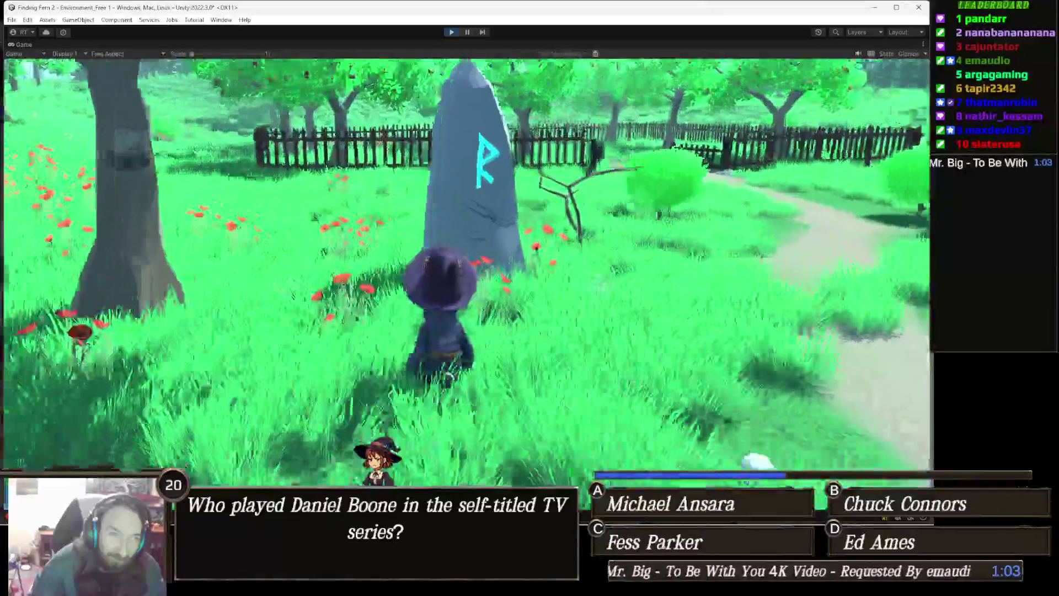
key("w")
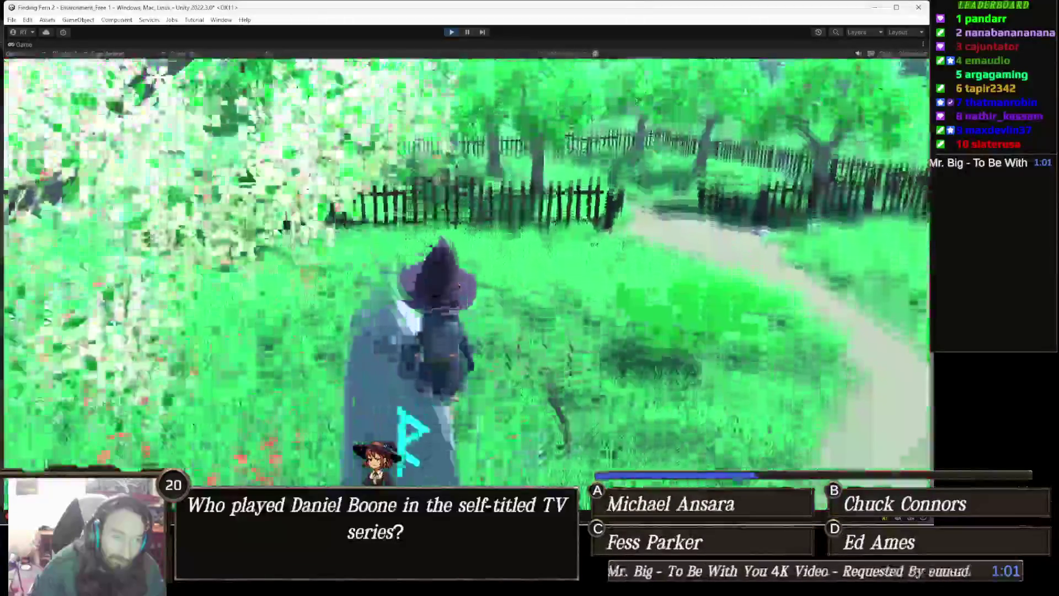
key("w")
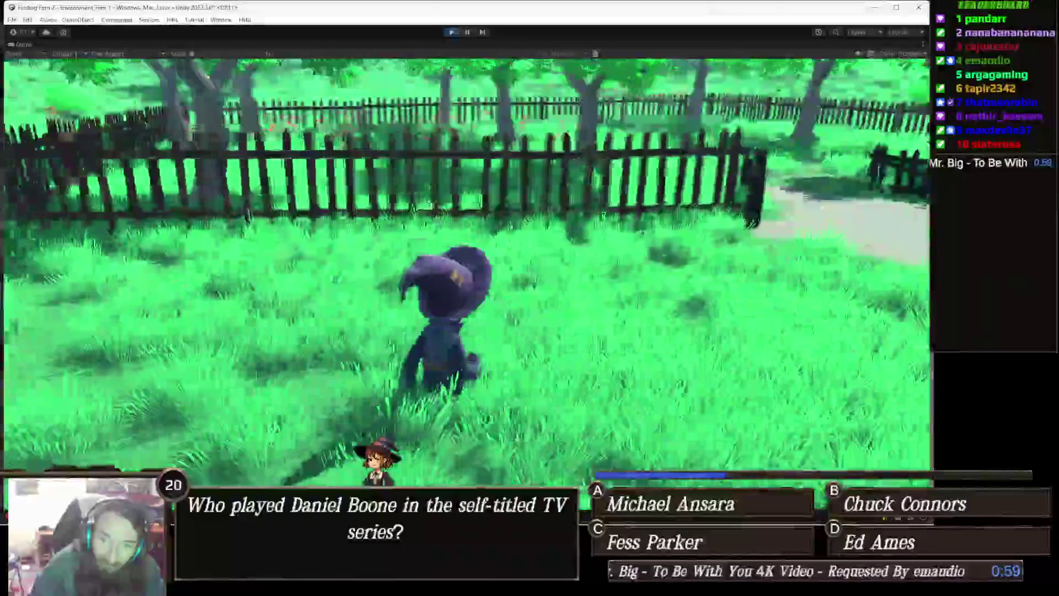
key("w")
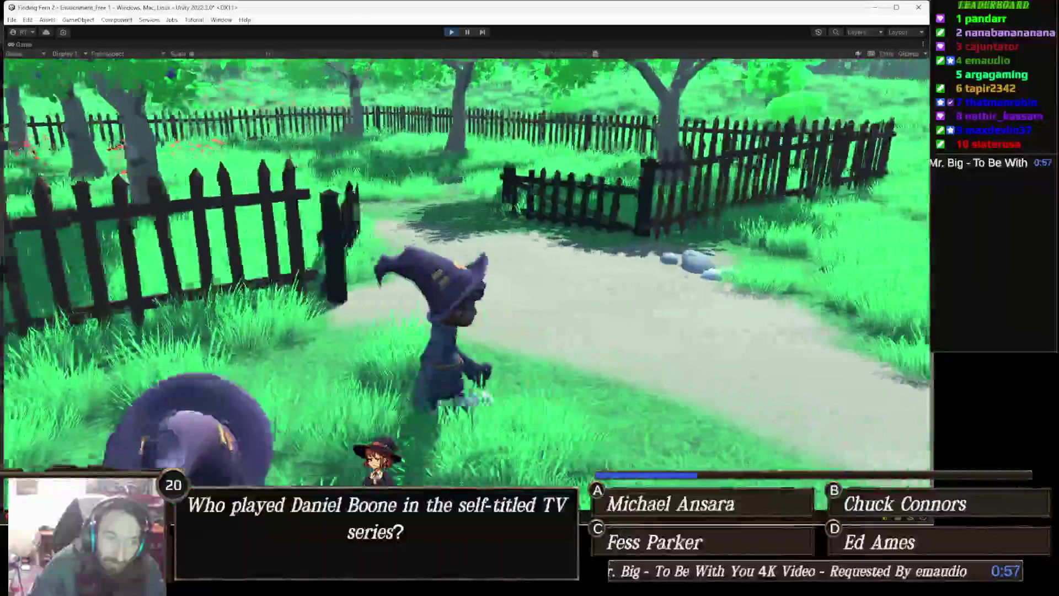
key("a")
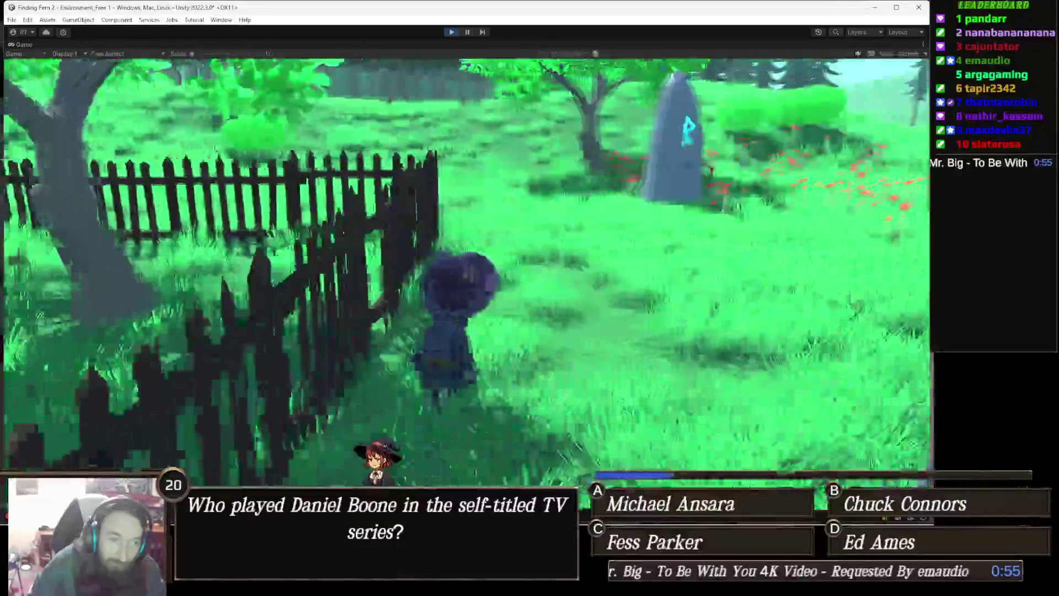
key("w")
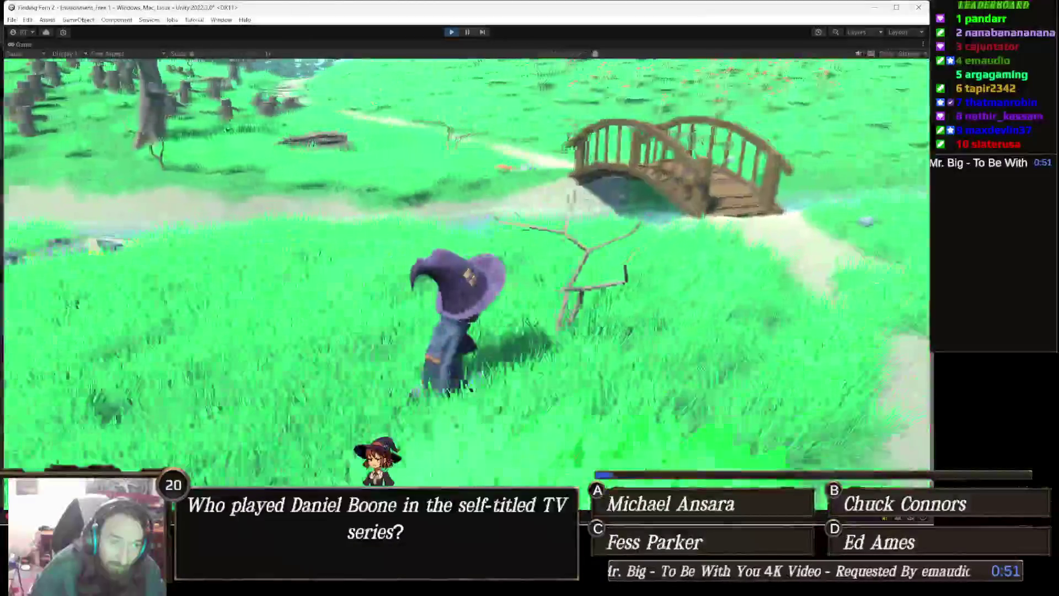
key("a")
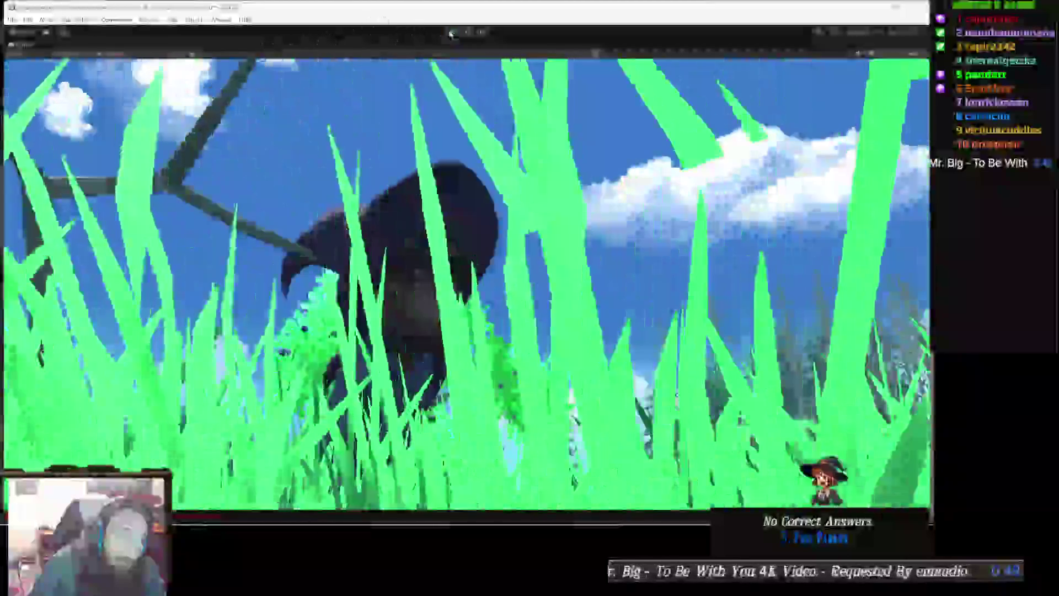
left_click(451, 33)
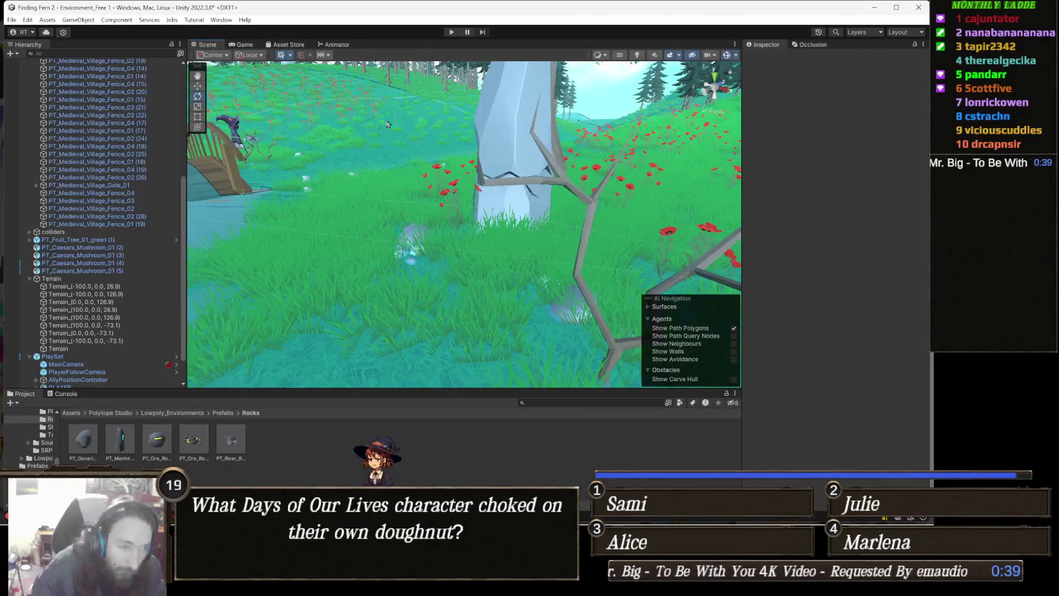
Find Aura 2 - Volumetric Lighting & Fog in Package Manager and import all its files
left_click(226, 20)
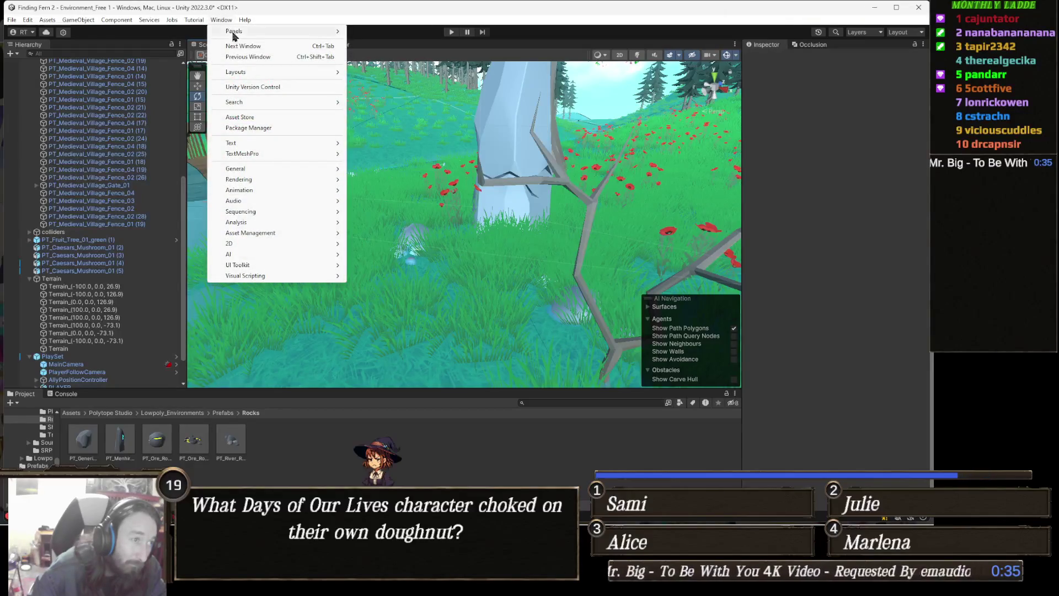
left_click(248, 128)
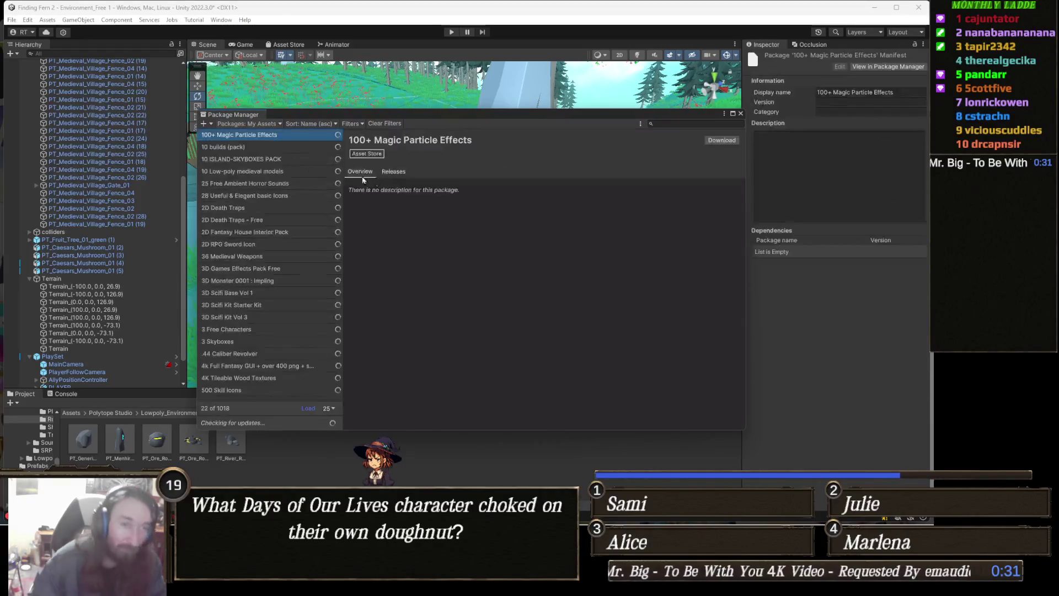
left_click(683, 124)
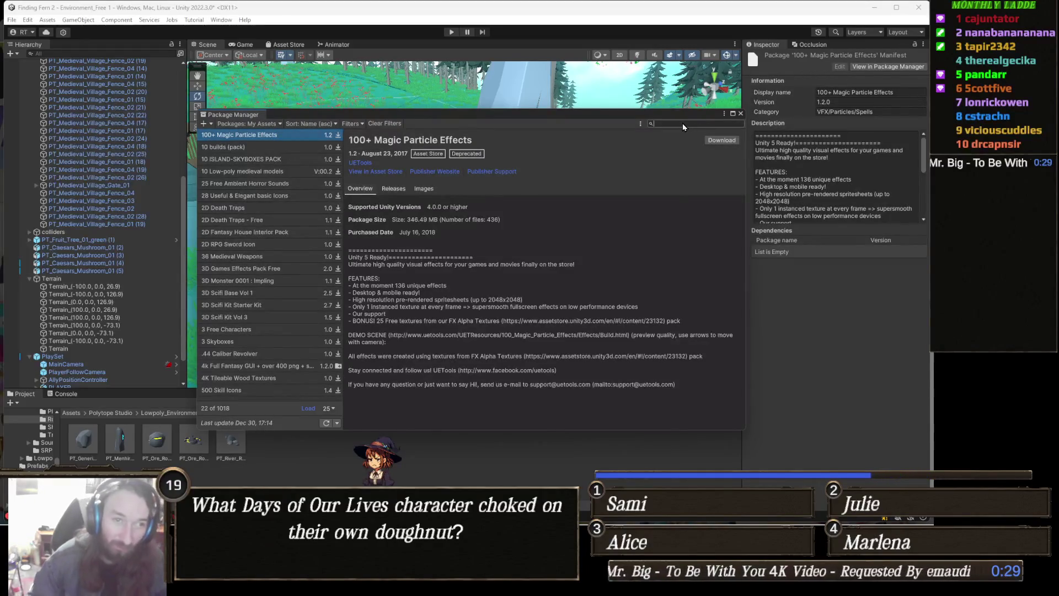
type("aura")
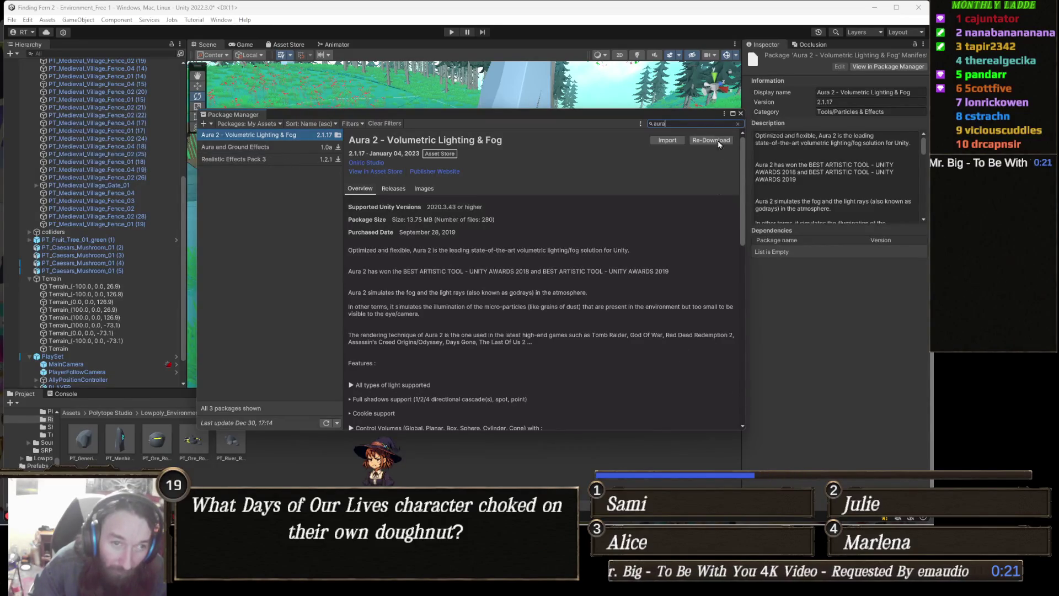
left_click(667, 141)
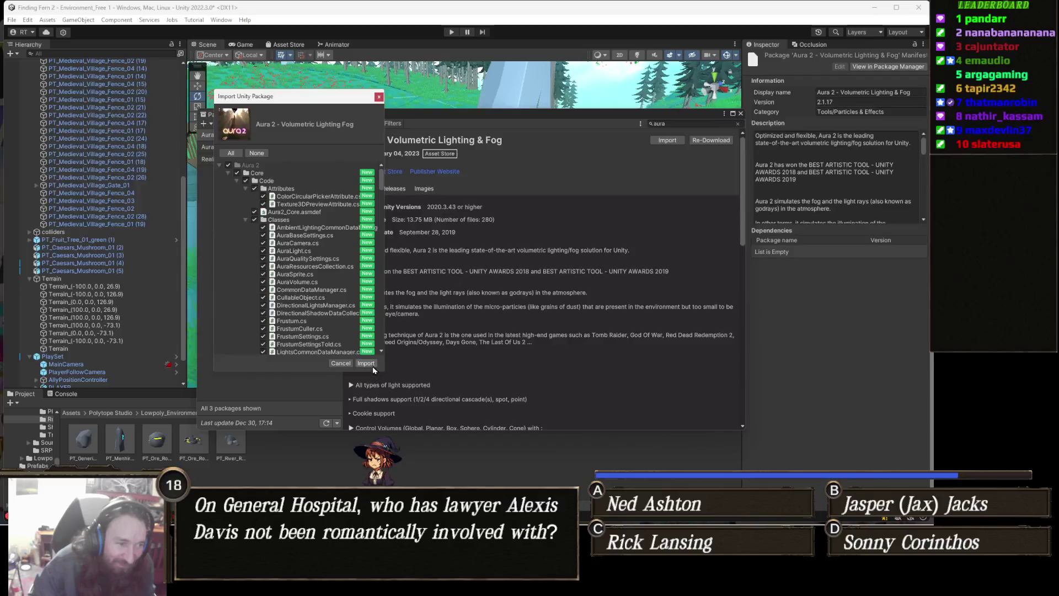
left_click(366, 363)
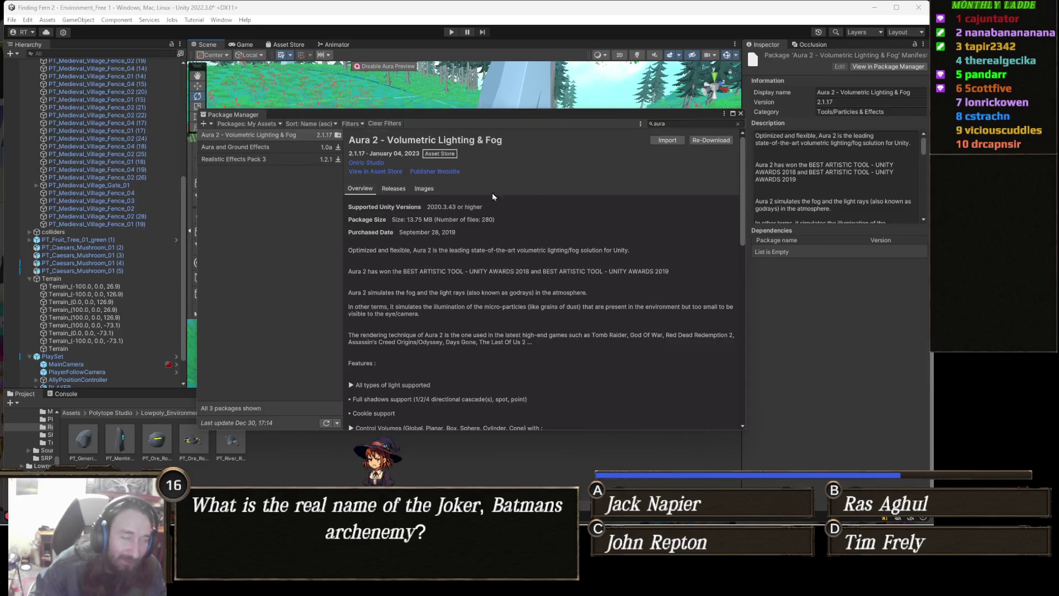
Search the packages for 'bea' and select Beautify 2 - Advanced Post Processing
left_click(684, 125)
type("beat")
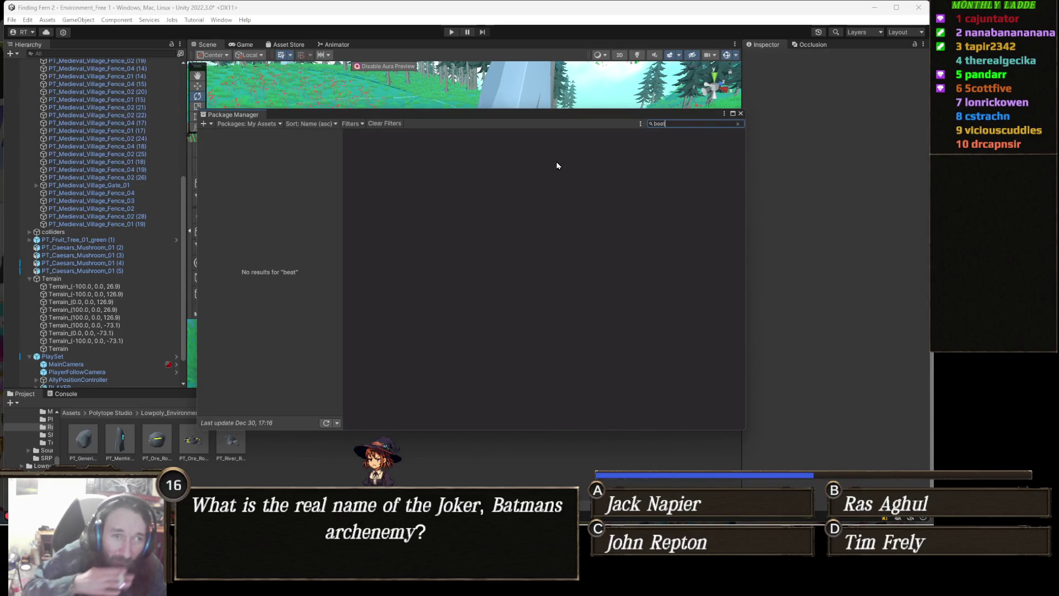
key("BackSpace")
type("ut")
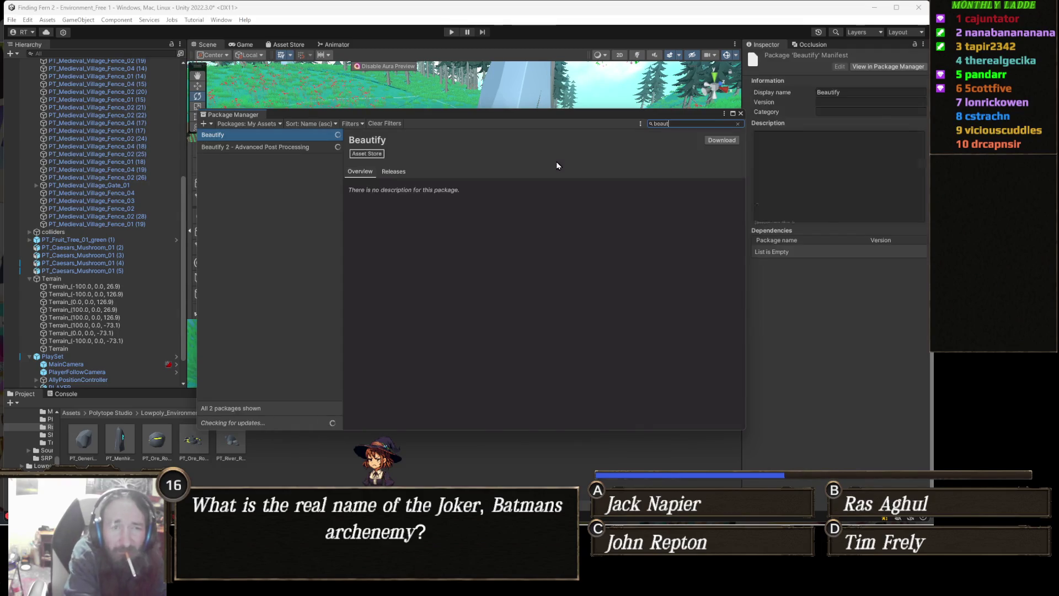
key("BackSpace")
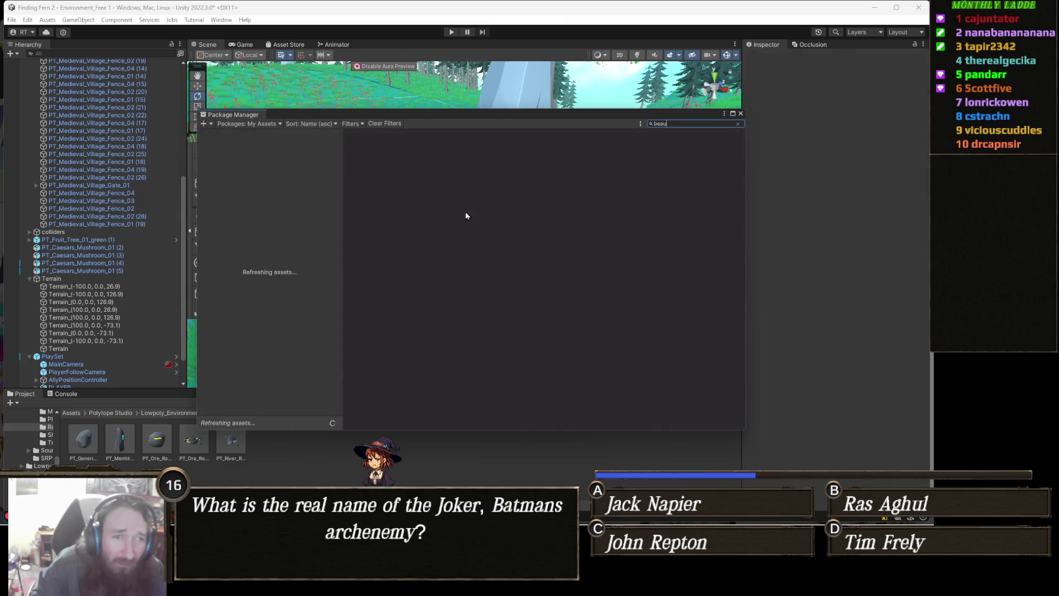
key("BackSpace")
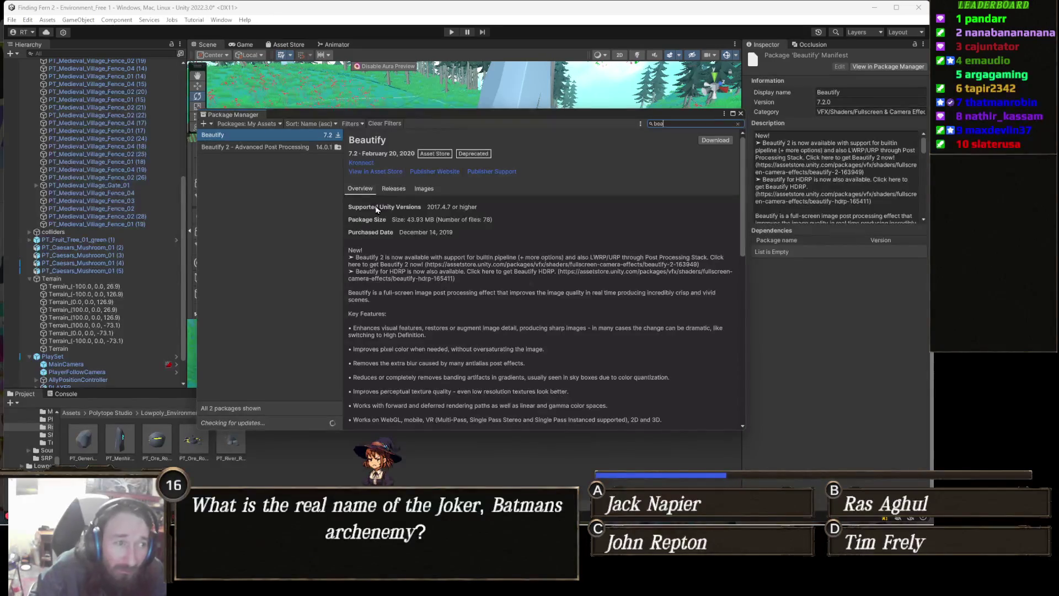
left_click(245, 145)
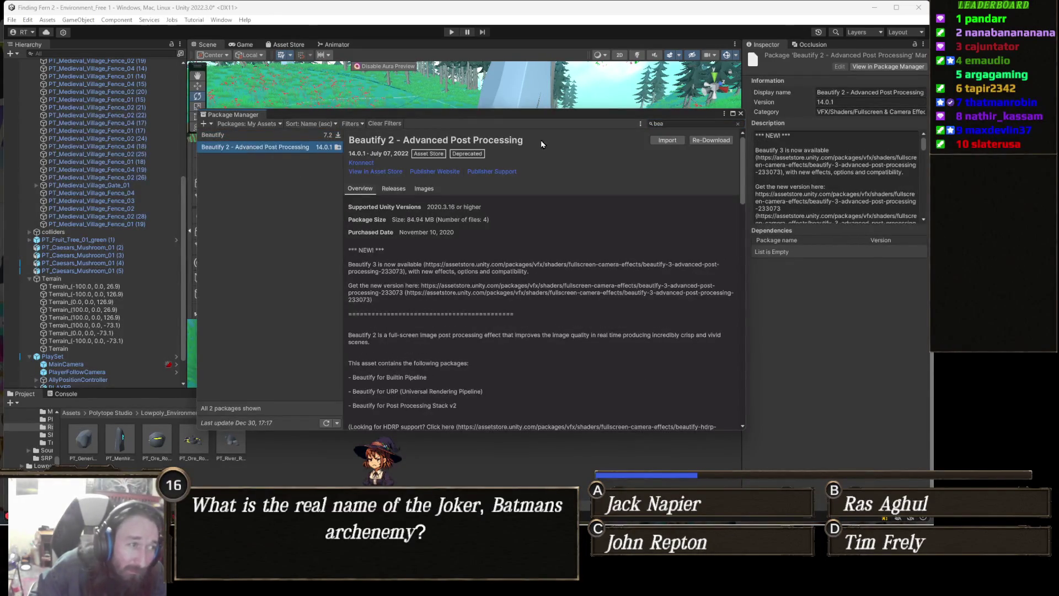
Attempt to import Beautify 2 and dismiss the 'Nothing to import' message
left_click(674, 140)
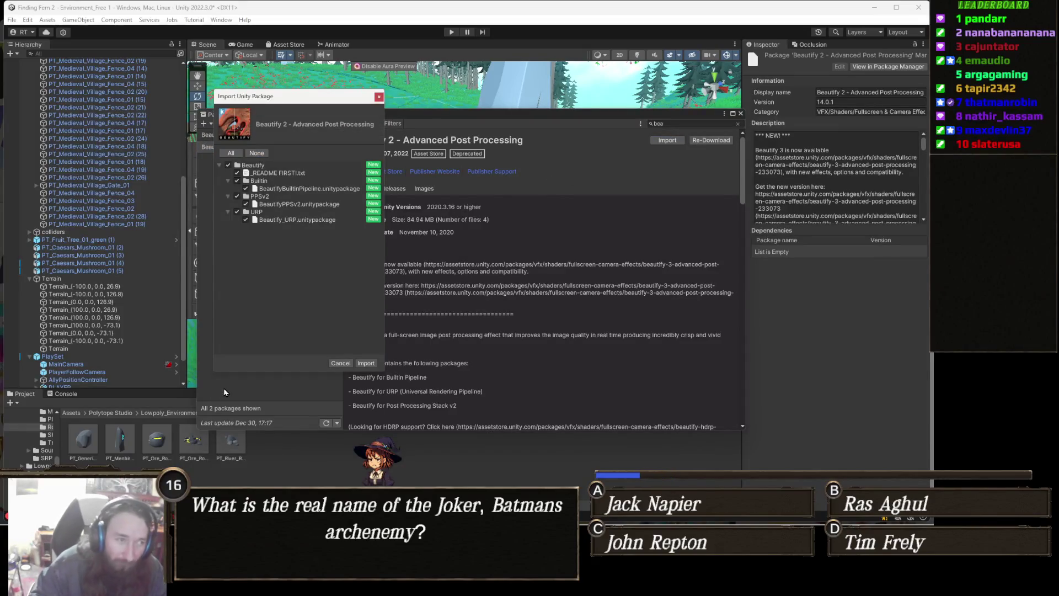
left_click(373, 365)
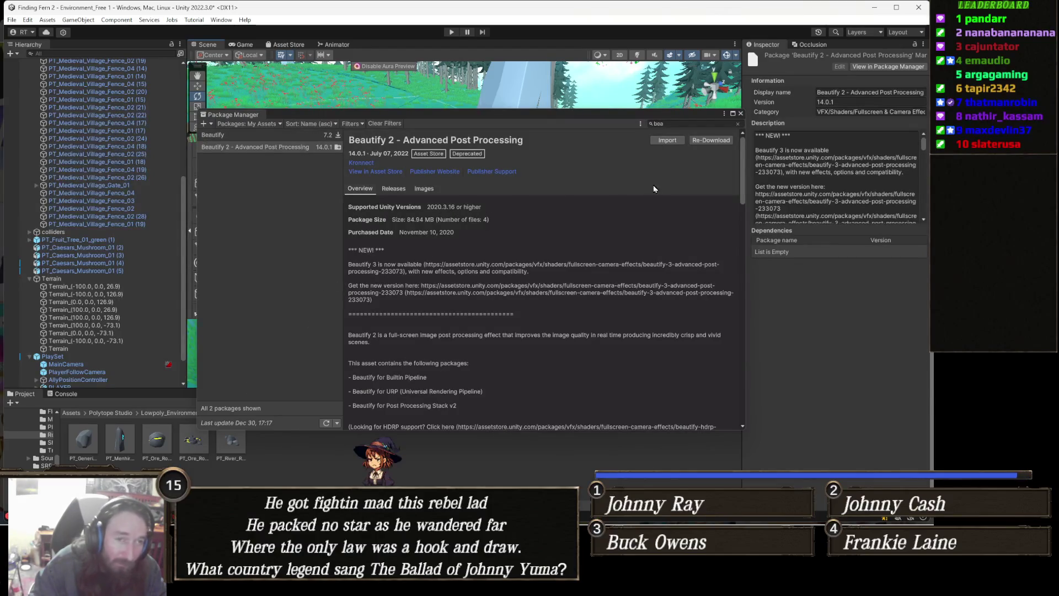
left_click(672, 142)
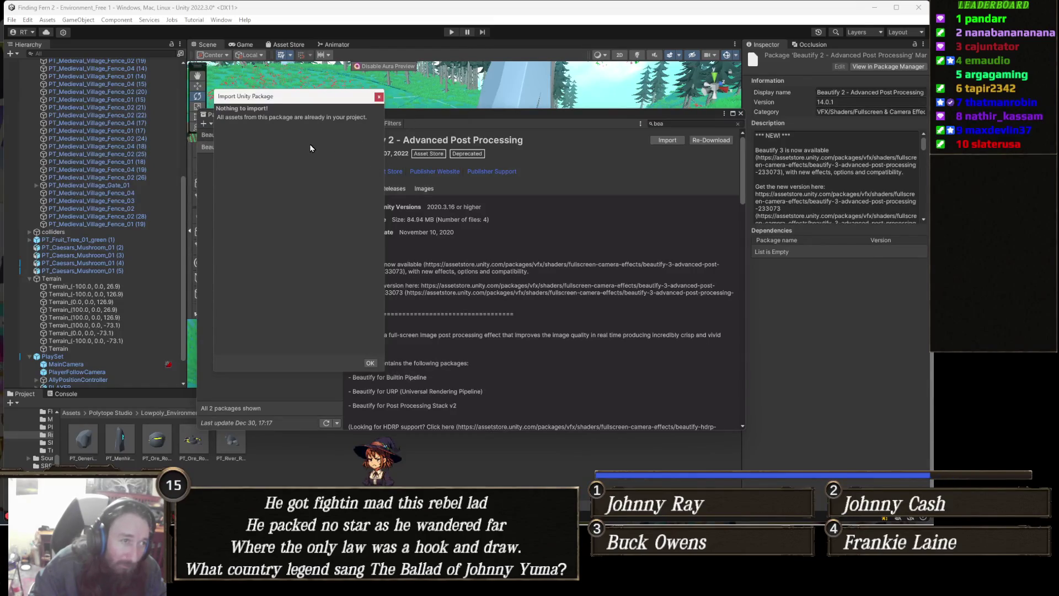
left_click(369, 363)
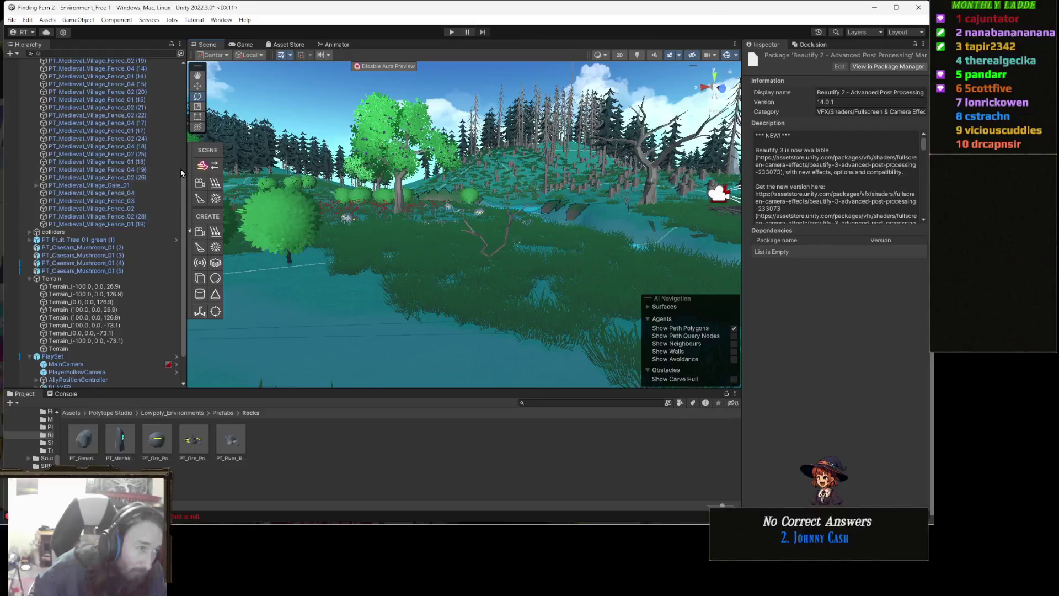
left_click(218, 167)
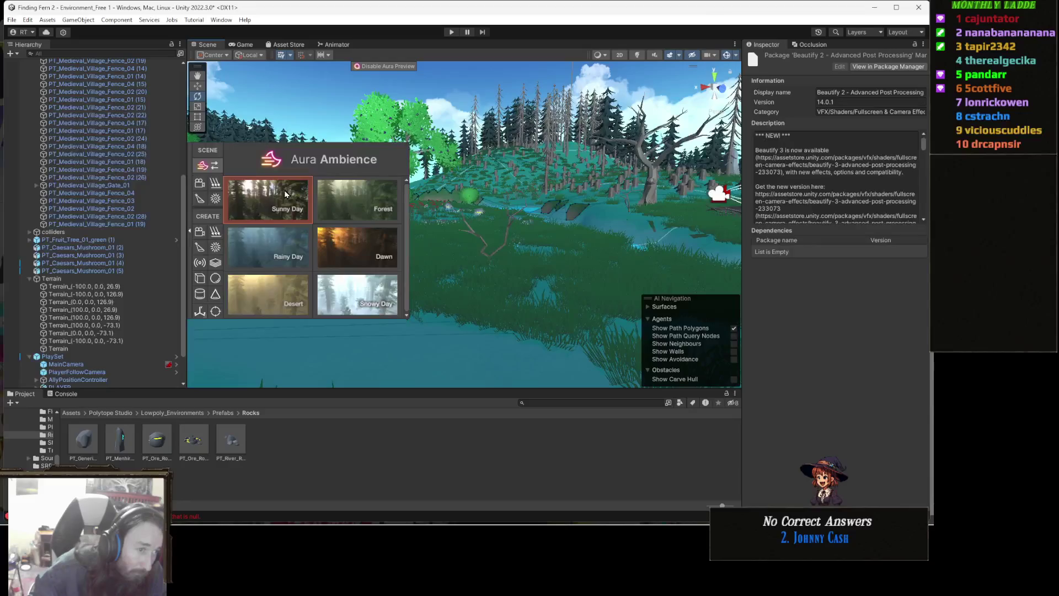
Apply the Aura Dawn preset, then the Forest preset, and switch to Gamedle in Chrome
left_click(352, 248)
left_click(214, 166)
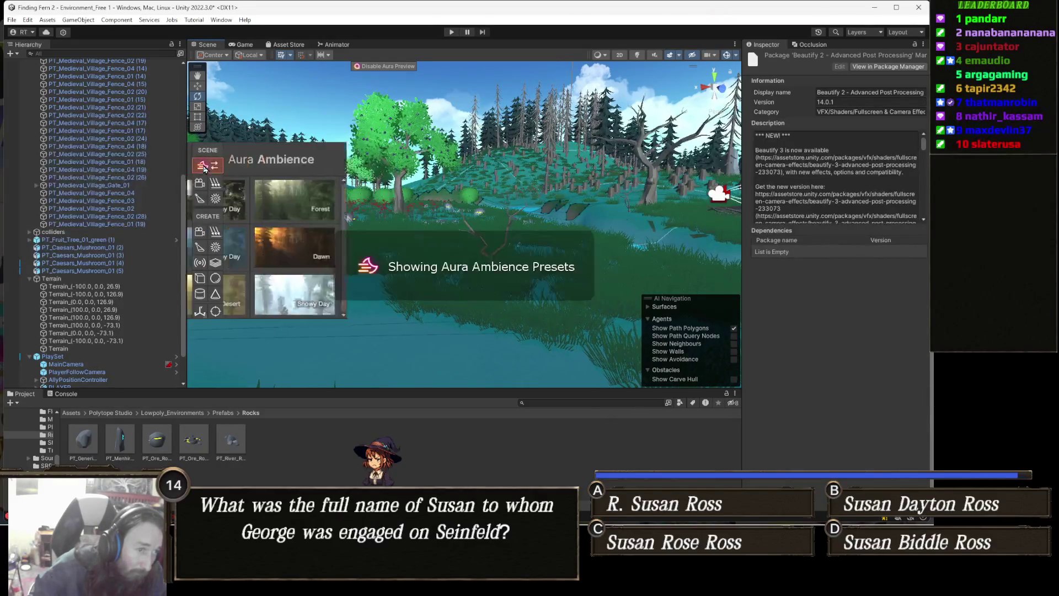
left_click(370, 210)
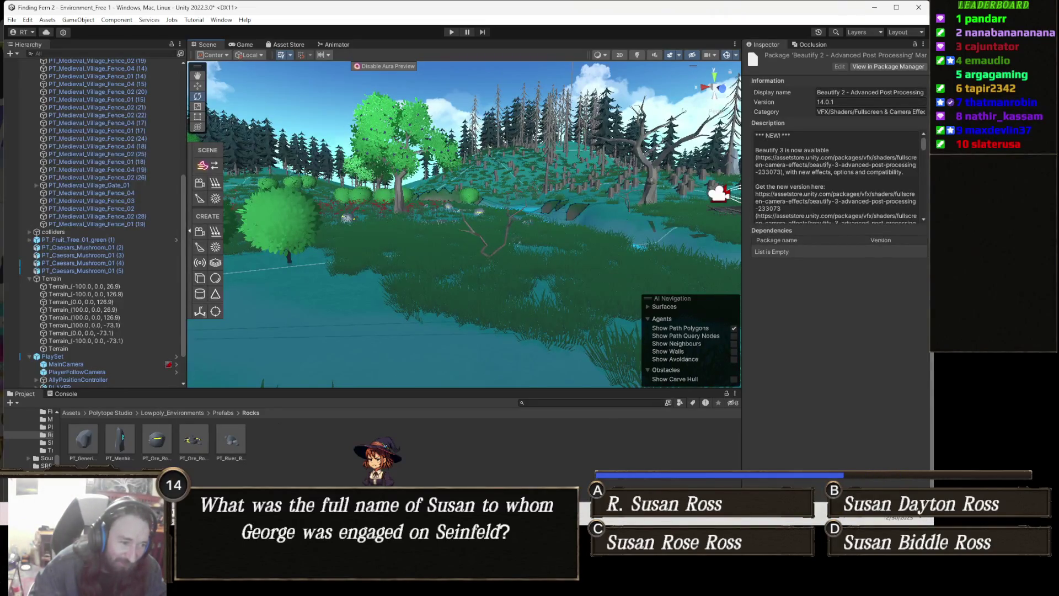
left_click(356, 450)
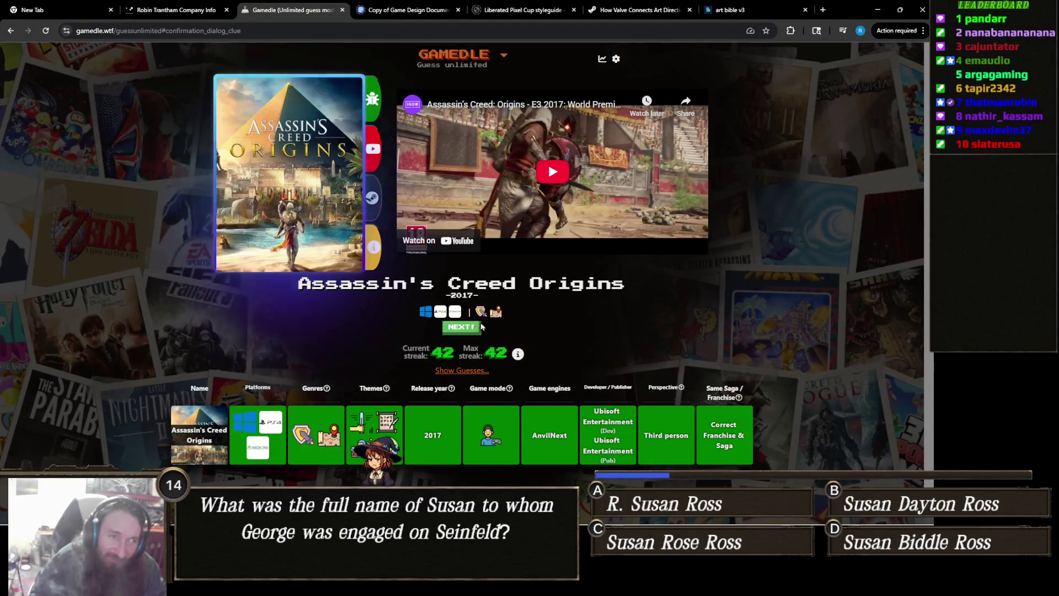
Start a new Gamedle round and submit Assassin's Creed Origins as the first guess
left_click(470, 330)
left_click(473, 182)
left_click(469, 200)
left_click(540, 187)
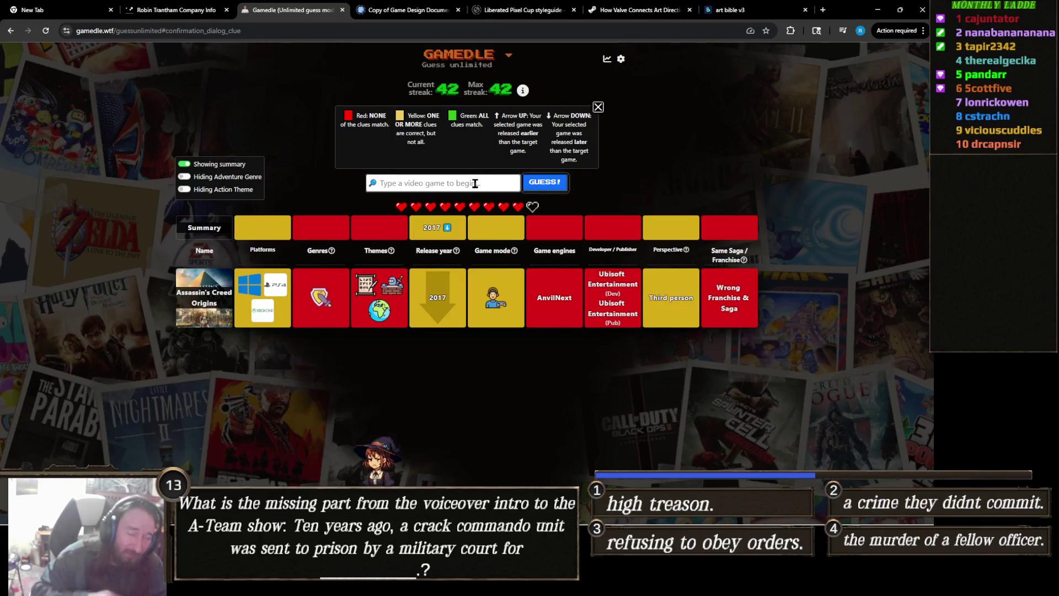
left_click(475, 183)
Type 'Super Smash Bros' in the guess field and pick Super Smash Bros. from the dropdown
type("F")
key("BackSpace")
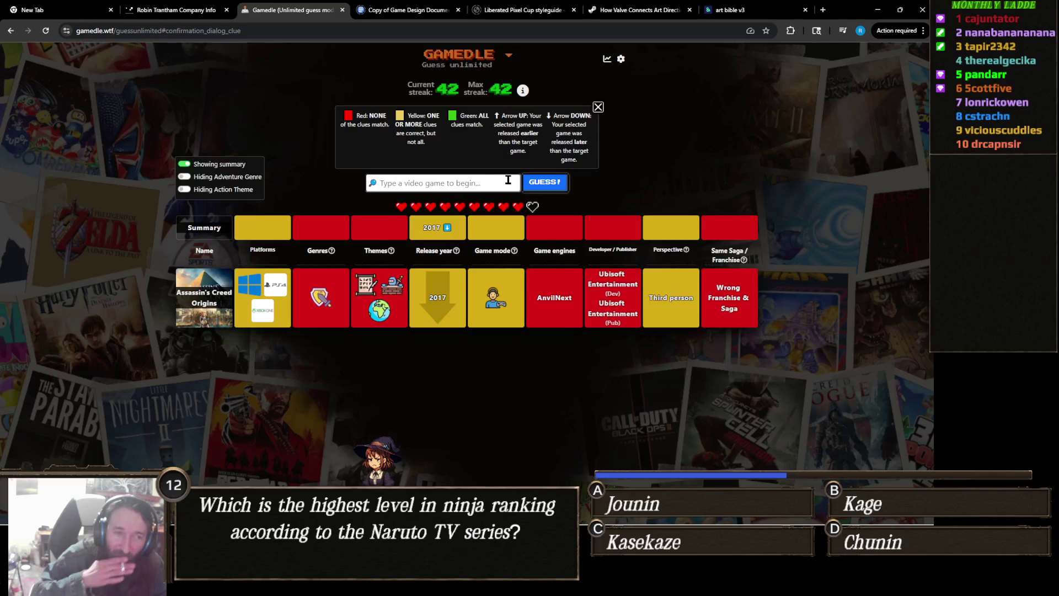
type("kage")
key("BackSpace")
key("BackSpace")
key("BackSpace")
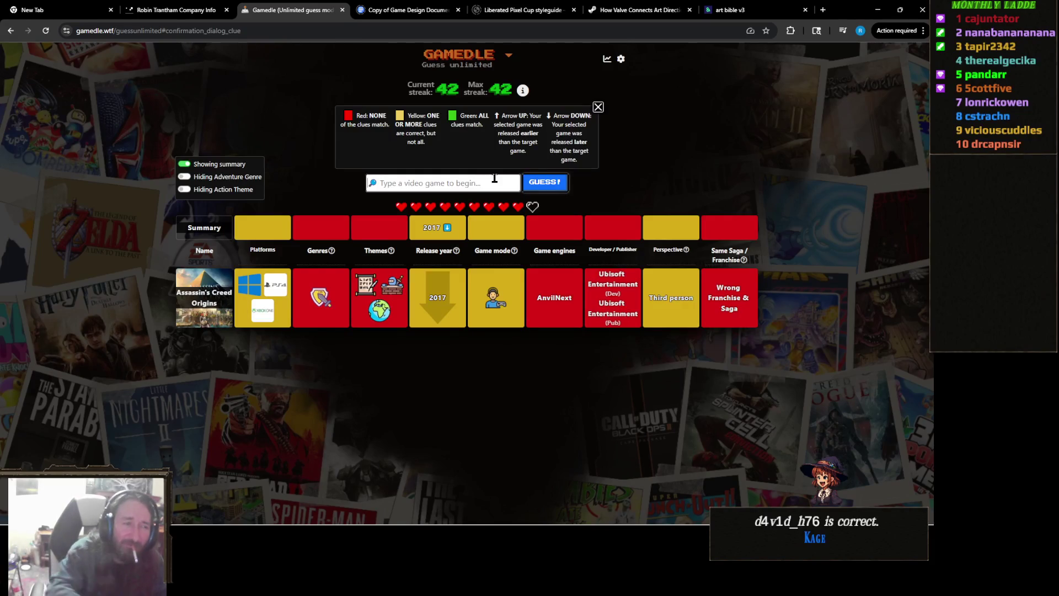
type("Super Smash Bros")
left_click(495, 200)
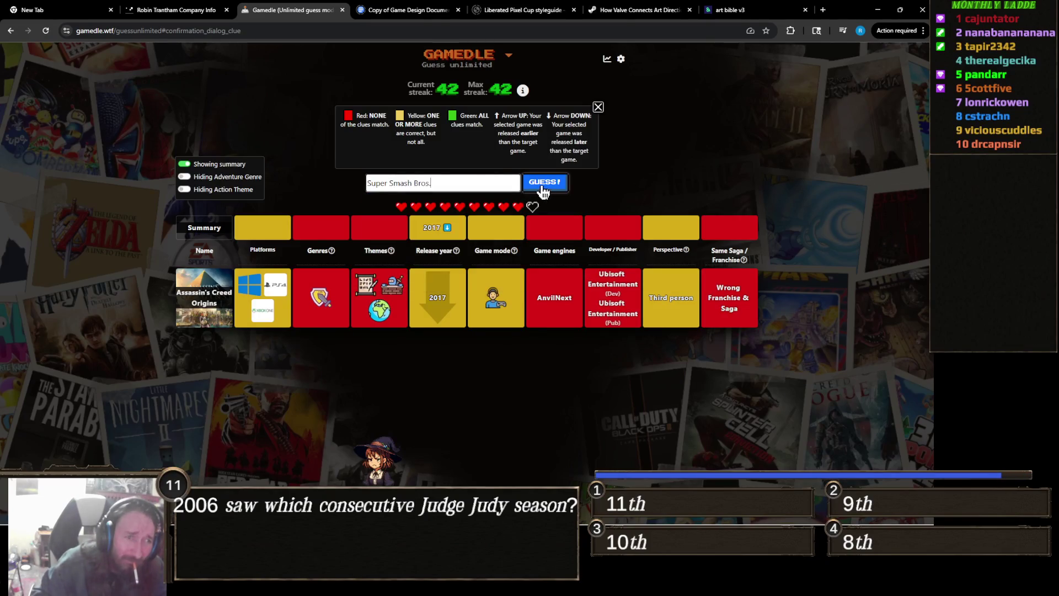
Submit Super Smash Bros., then search and submit SoulCalibur IV as guesses
left_click(543, 185)
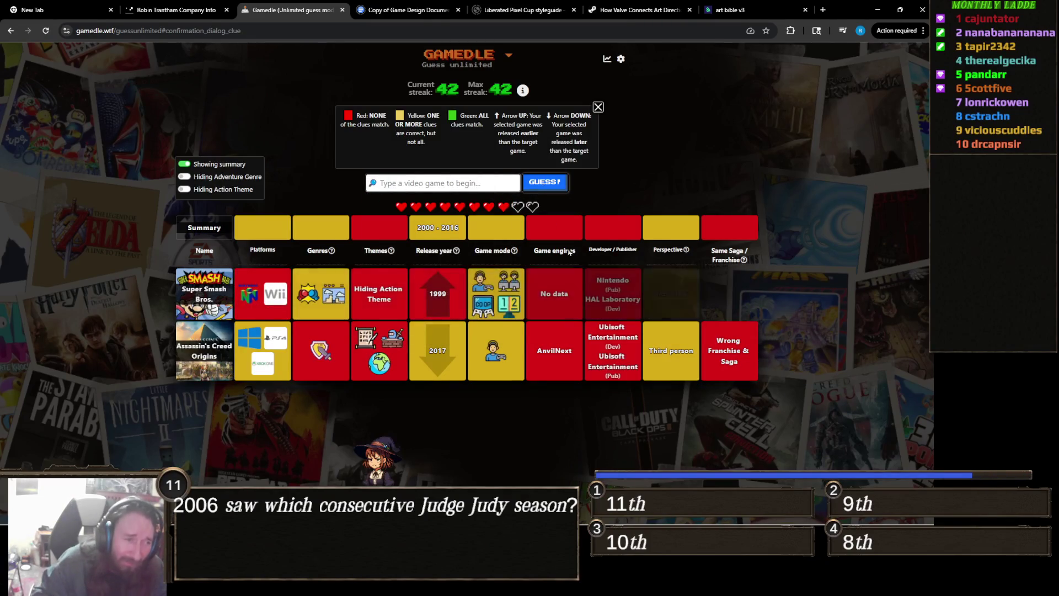
mouse_move(319, 297)
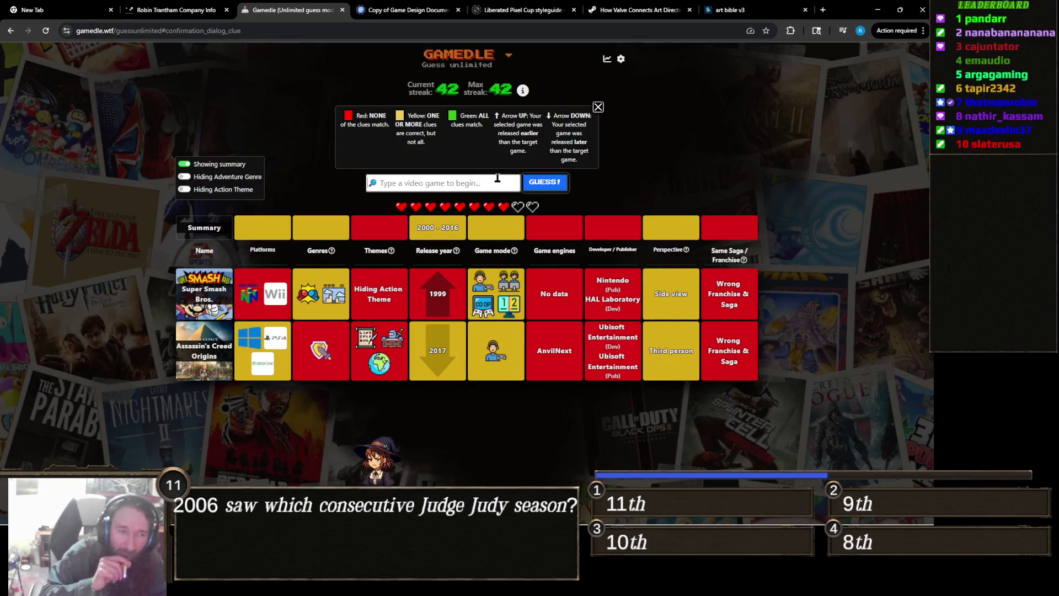
type("S")
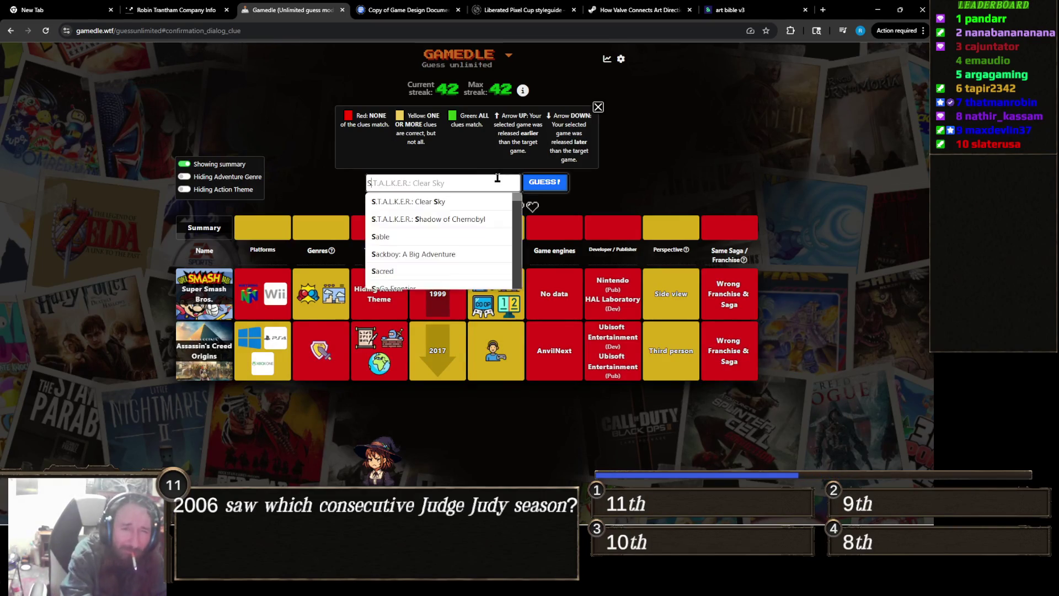
type("oul Calibur")
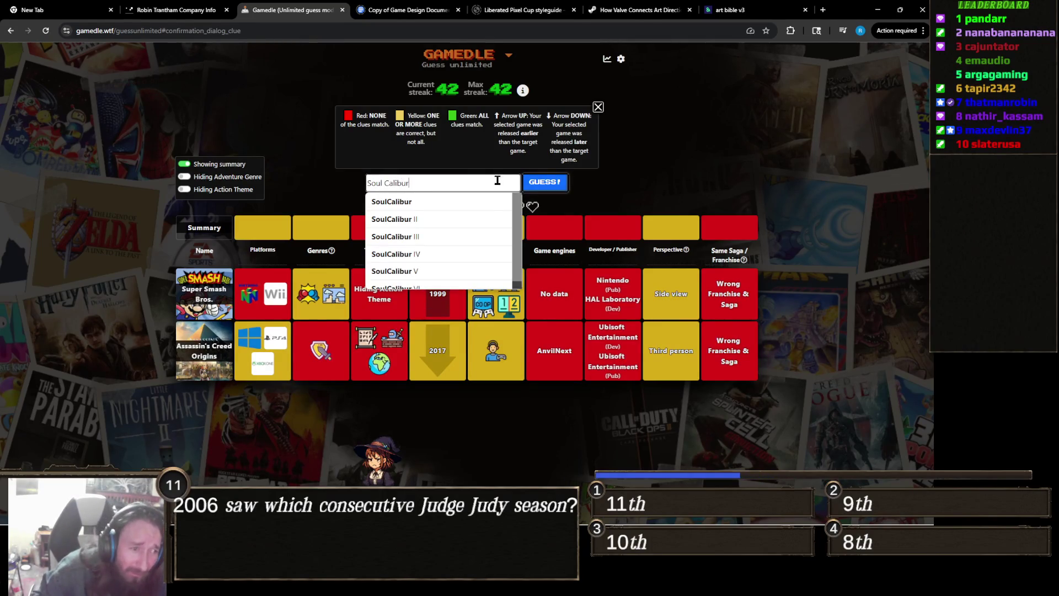
left_click(439, 256)
left_click(546, 188)
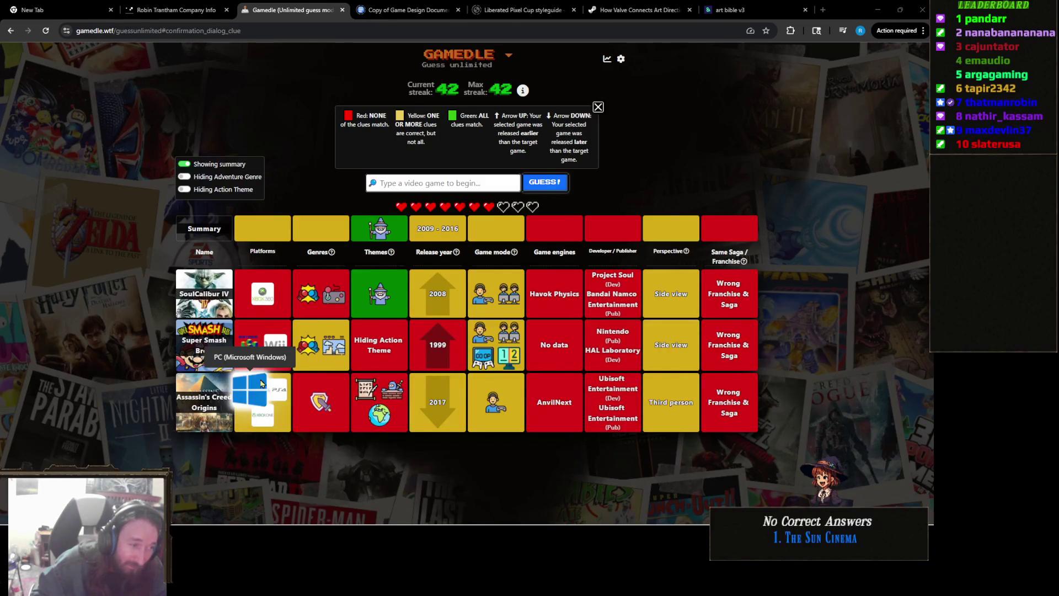
Guess It Takes Two, narrowing the release year to 2009–2016
left_click(476, 182)
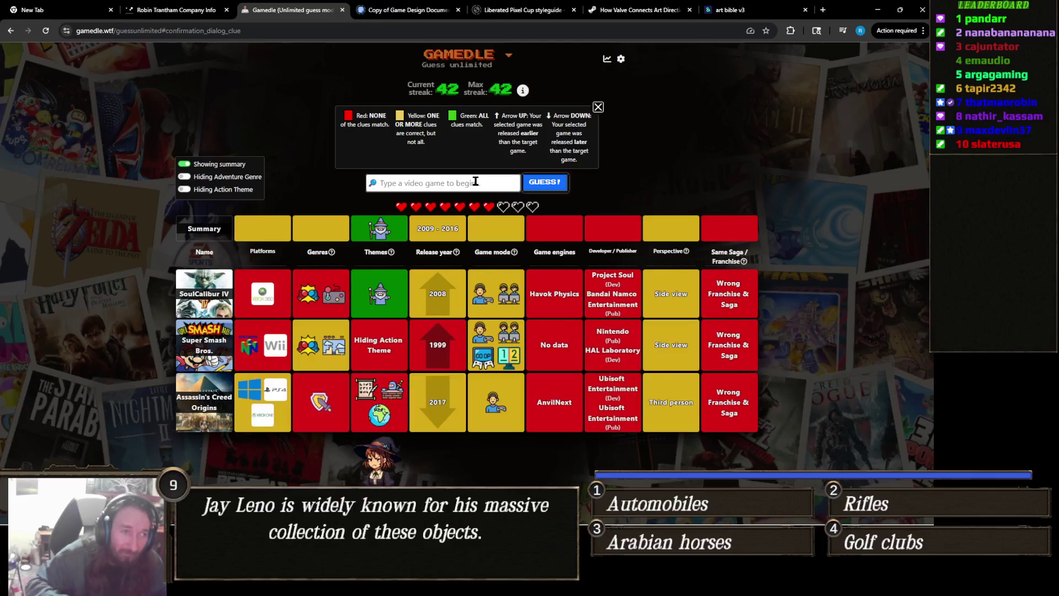
type("it takes two")
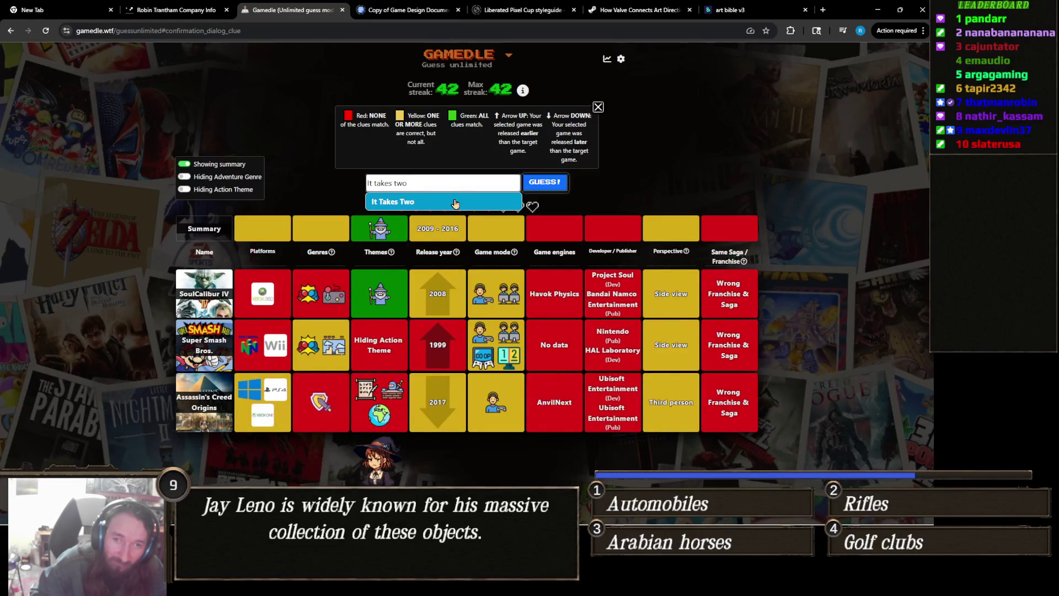
left_click(455, 204)
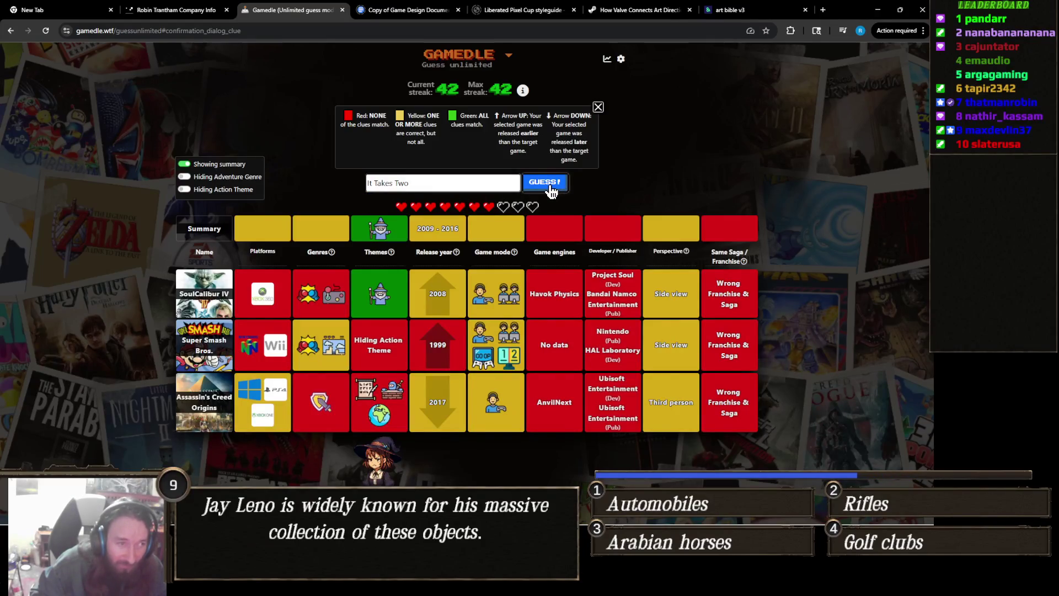
left_click(550, 188)
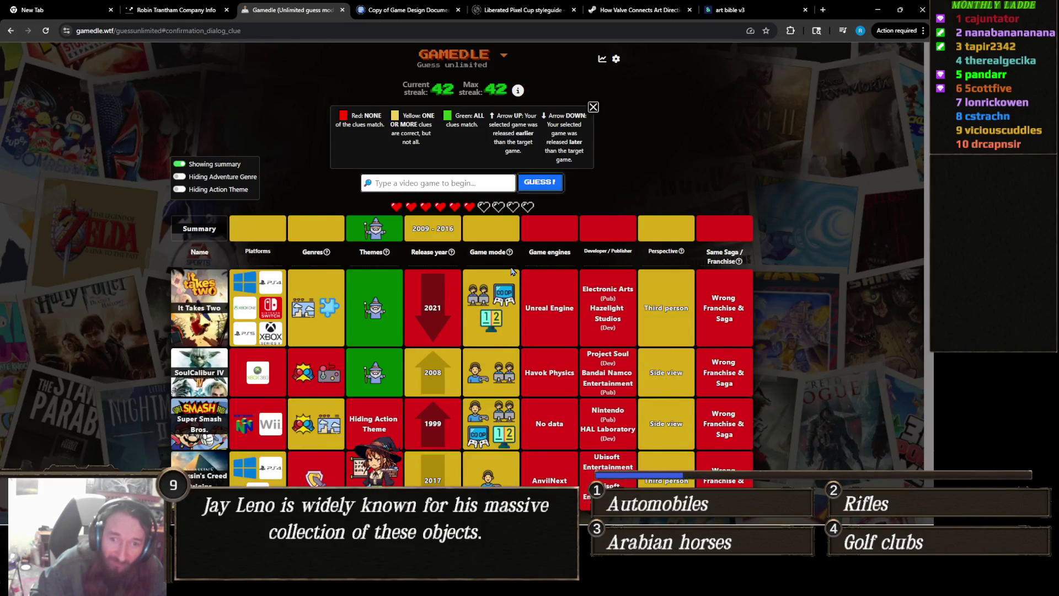
mouse_move(509, 266)
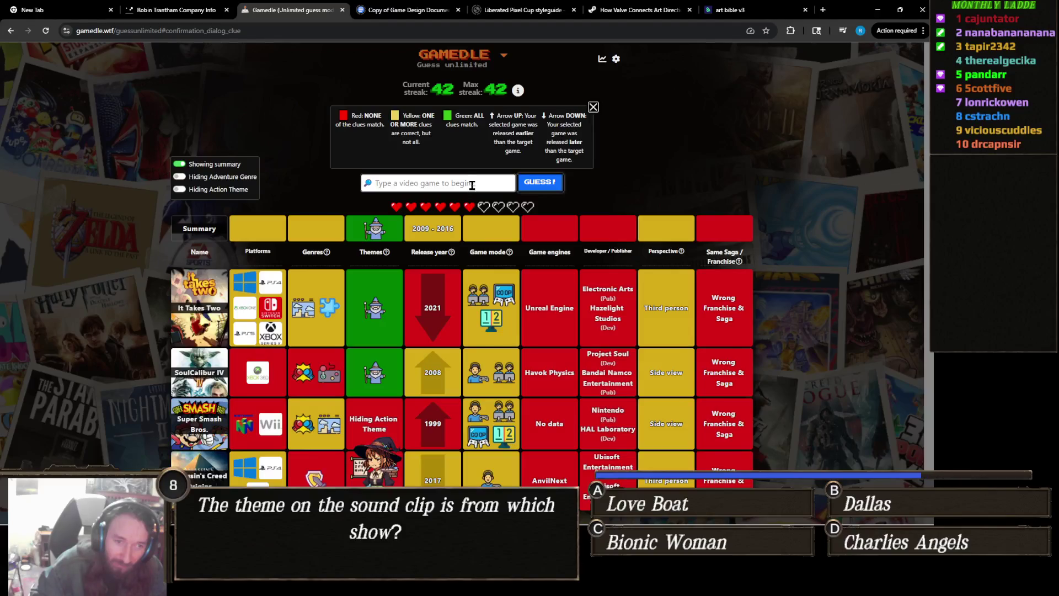
scroll(473, 188, "down", 1)
scroll(453, 296, "up", 1)
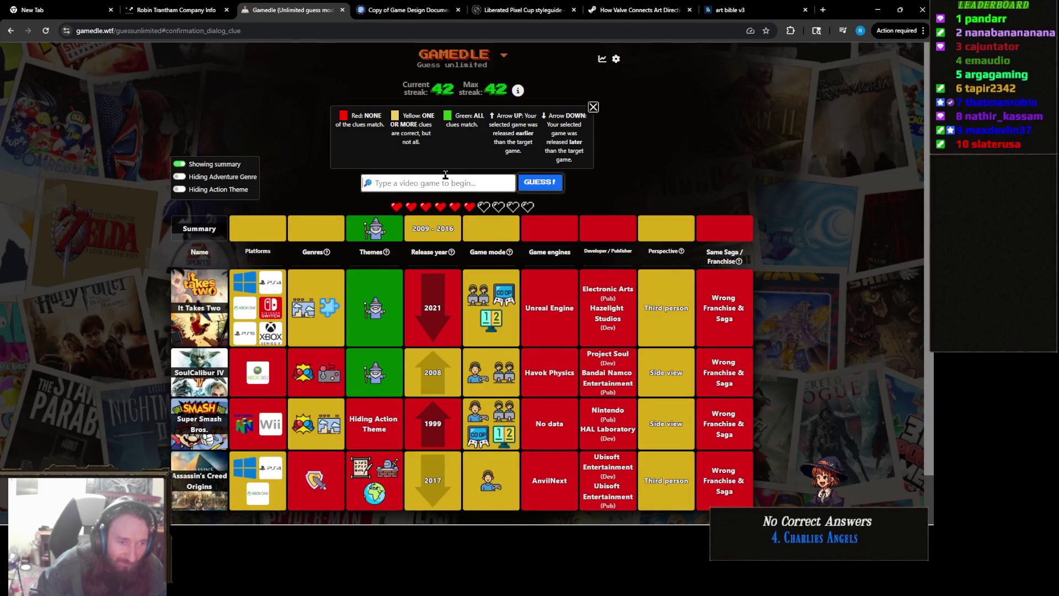
mouse_move(312, 326)
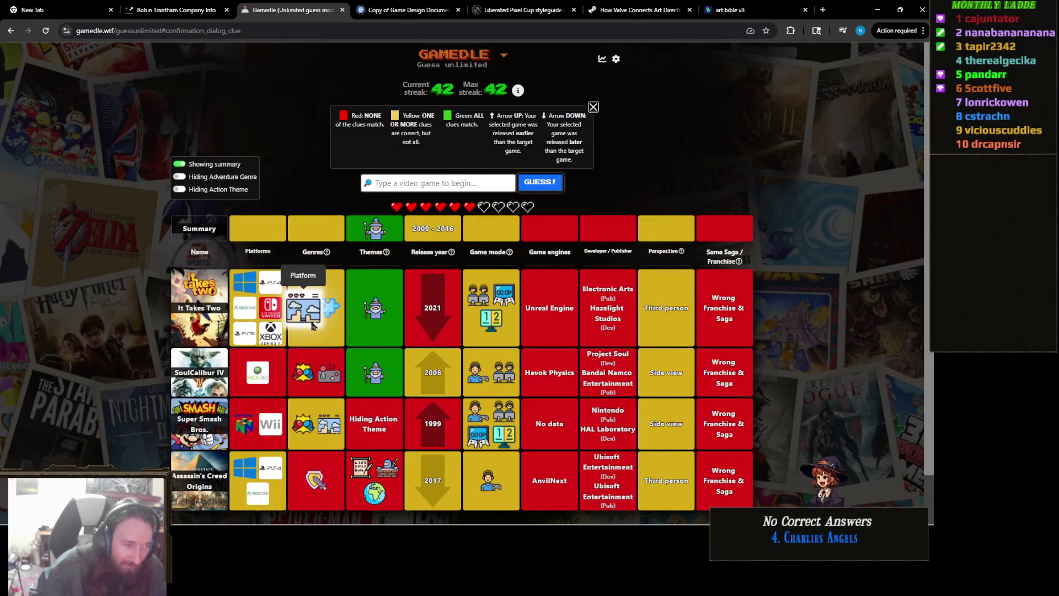
mouse_move(334, 432)
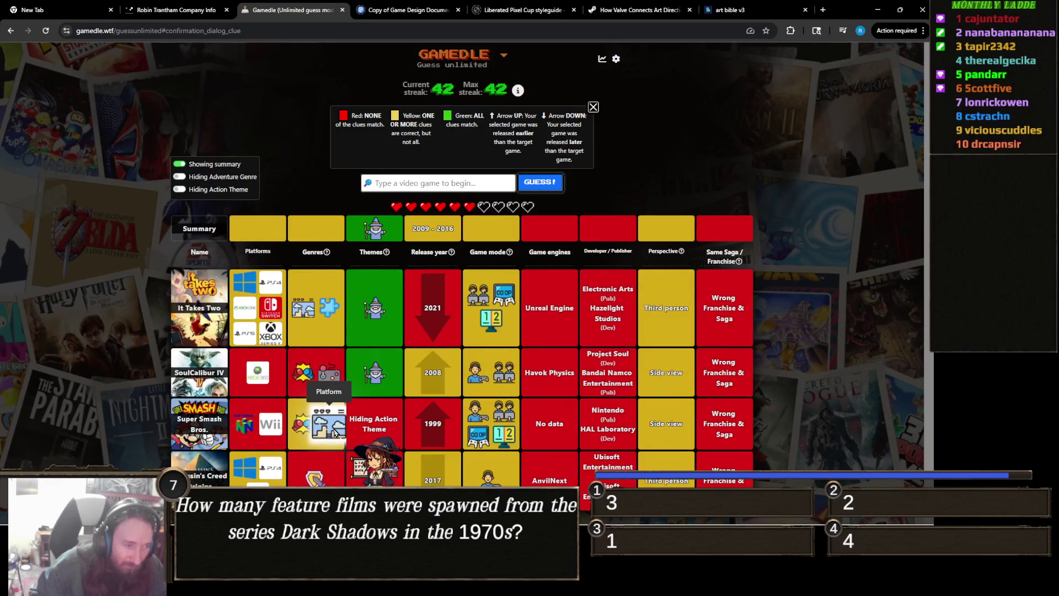
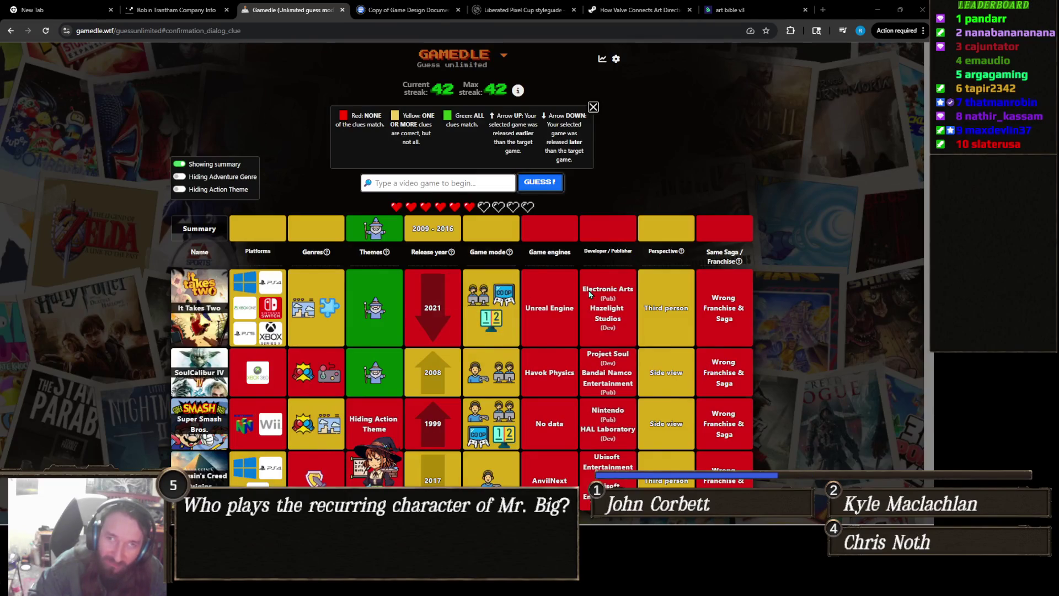
Guess LittleBigPlanet 2, adding its 2011, in-house engine, side-view clue row
left_click(512, 181)
type("littlebi")
key("Down")
key("Down")
key("Return")
left_click(552, 185)
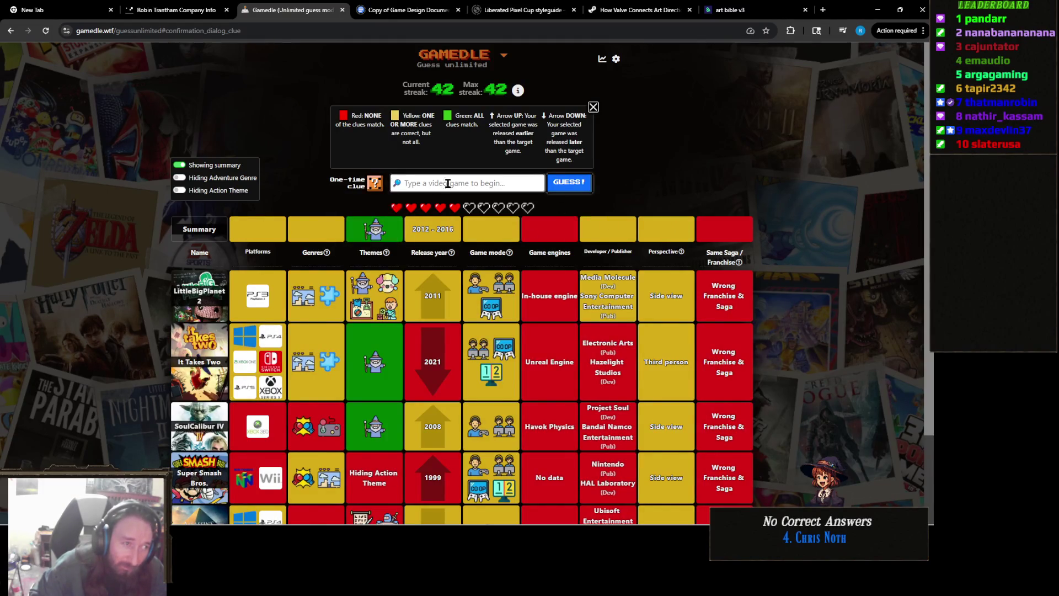
Use the one-time clue to reveal the target game's mode, spending one heart
left_click(377, 186)
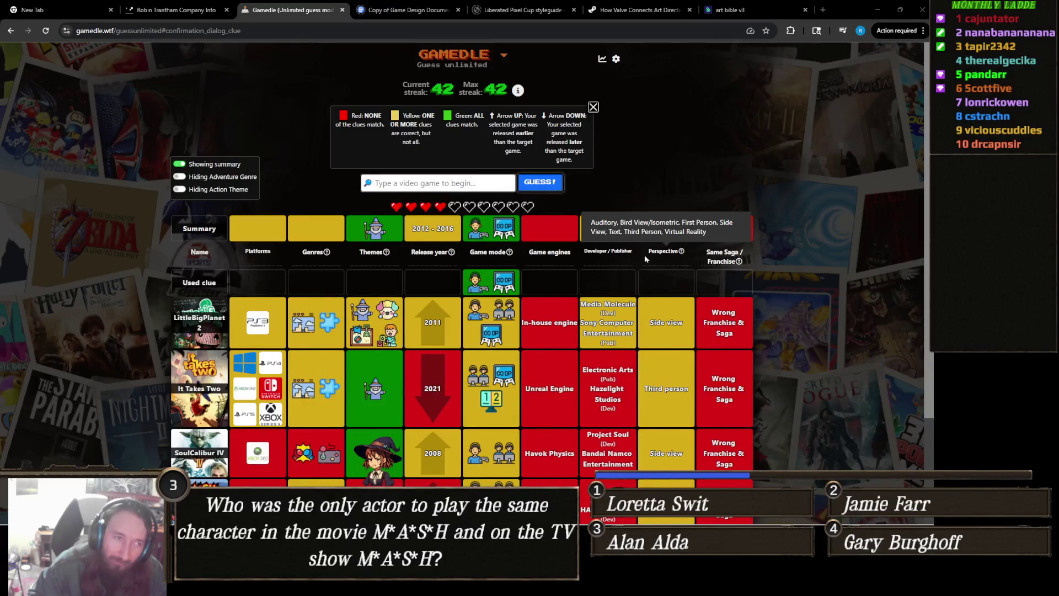
Type 'ratchet' into the guess box and scroll through the Ratchet & Clank suggestions
left_click(463, 184)
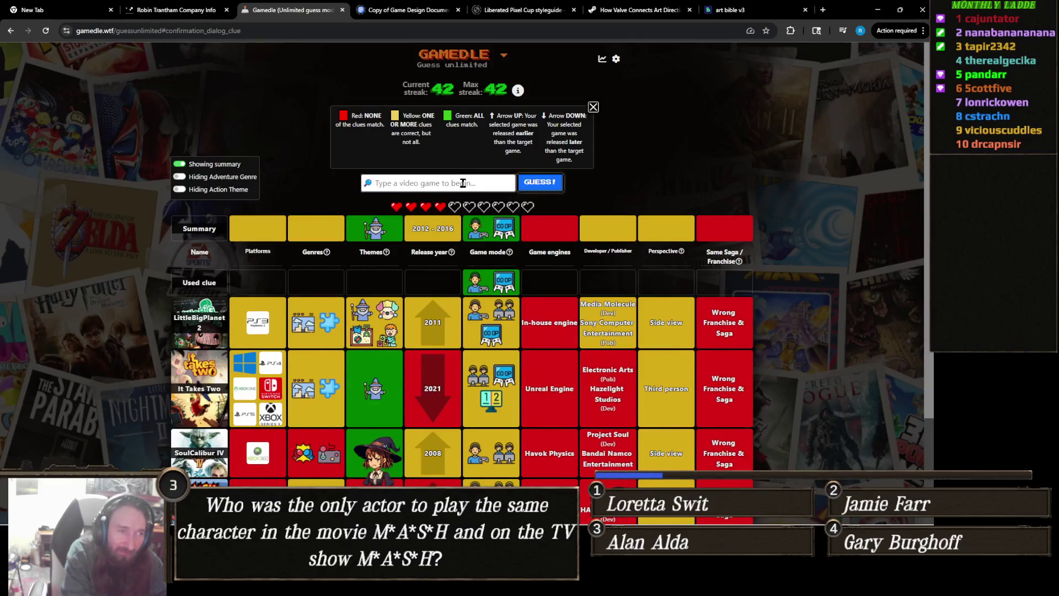
type("rat")
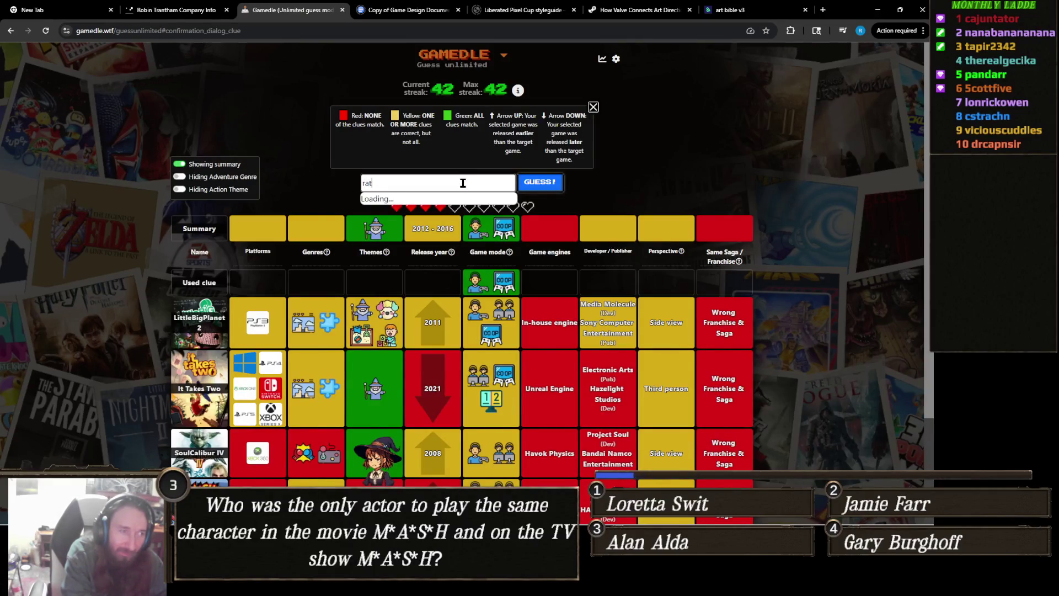
type("chet")
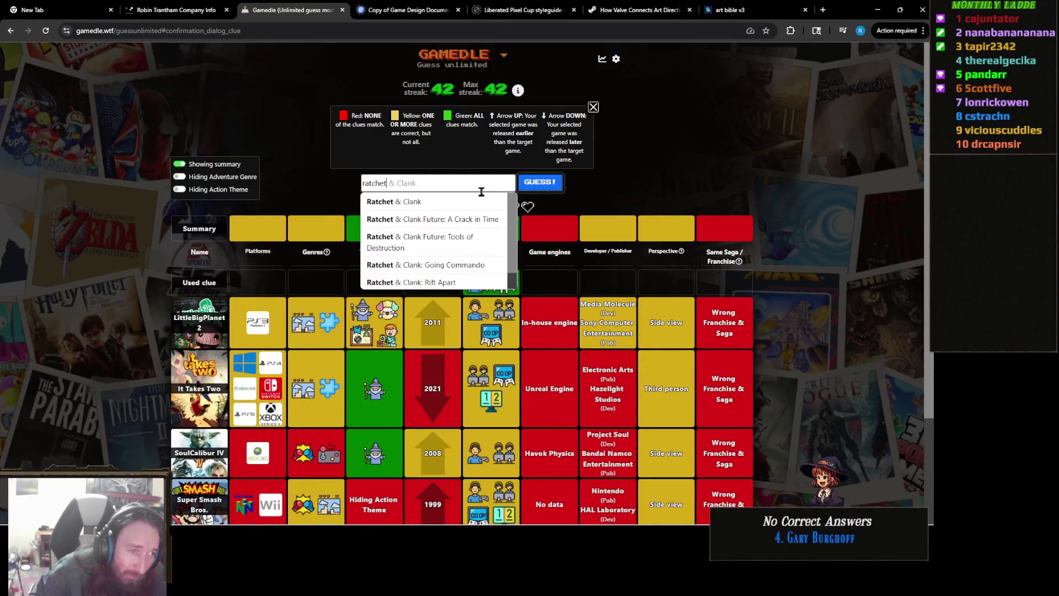
scroll(483, 202, "down", 1)
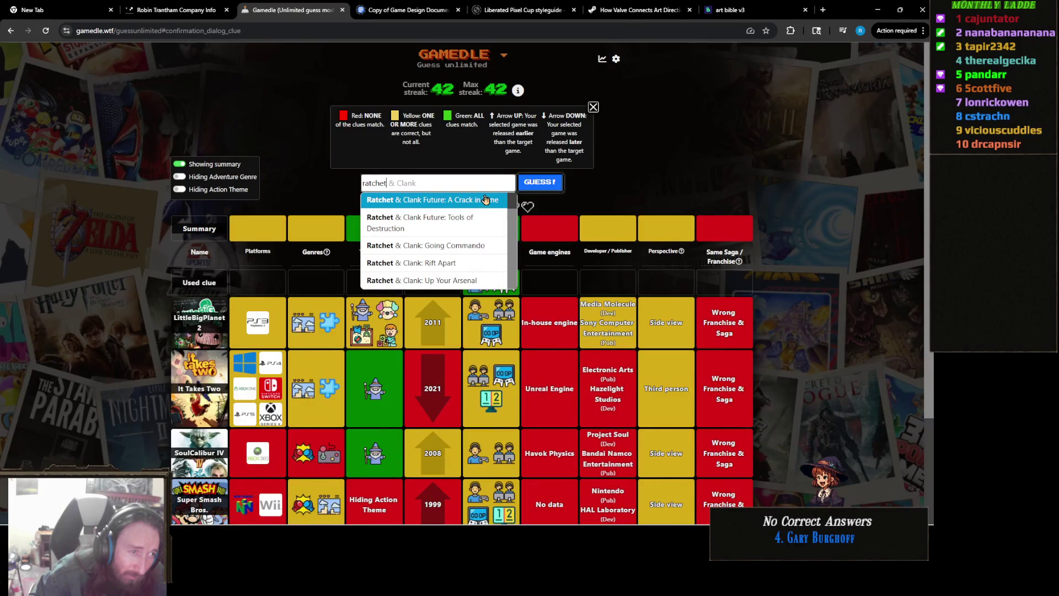
scroll(473, 238, "up", 2)
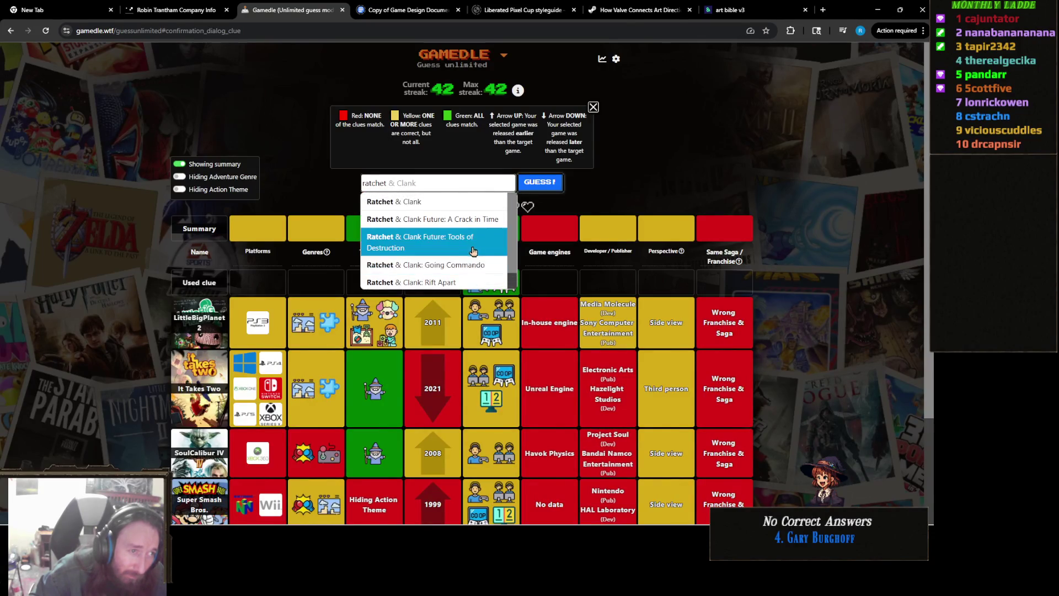
scroll(474, 219, "down", 1)
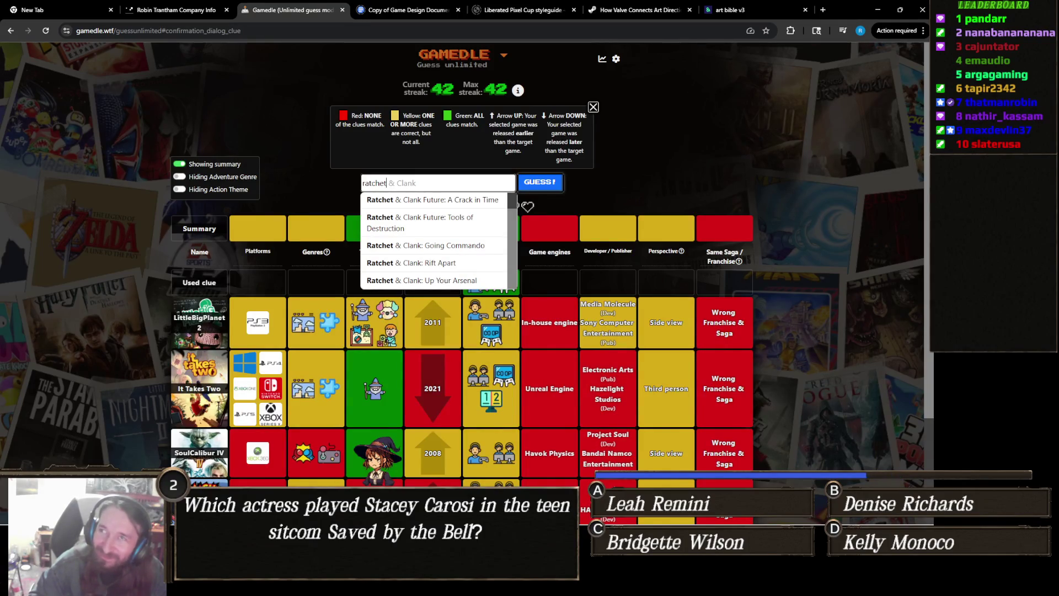
Reopen the Ratchet & Clank suggestions, browse further, then close the list without guessing
key("alt+Tab")
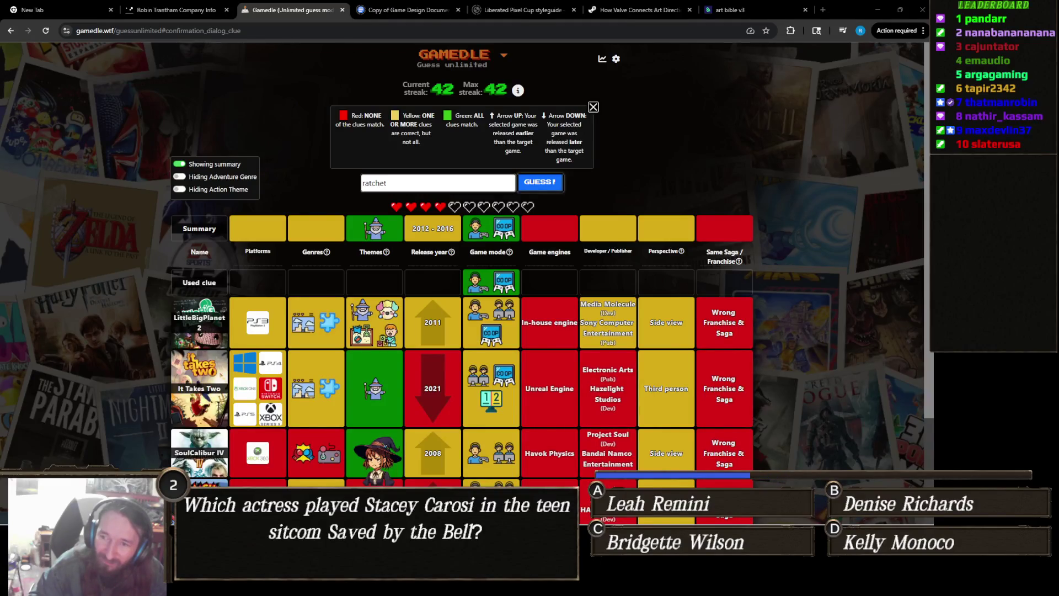
left_click(437, 188)
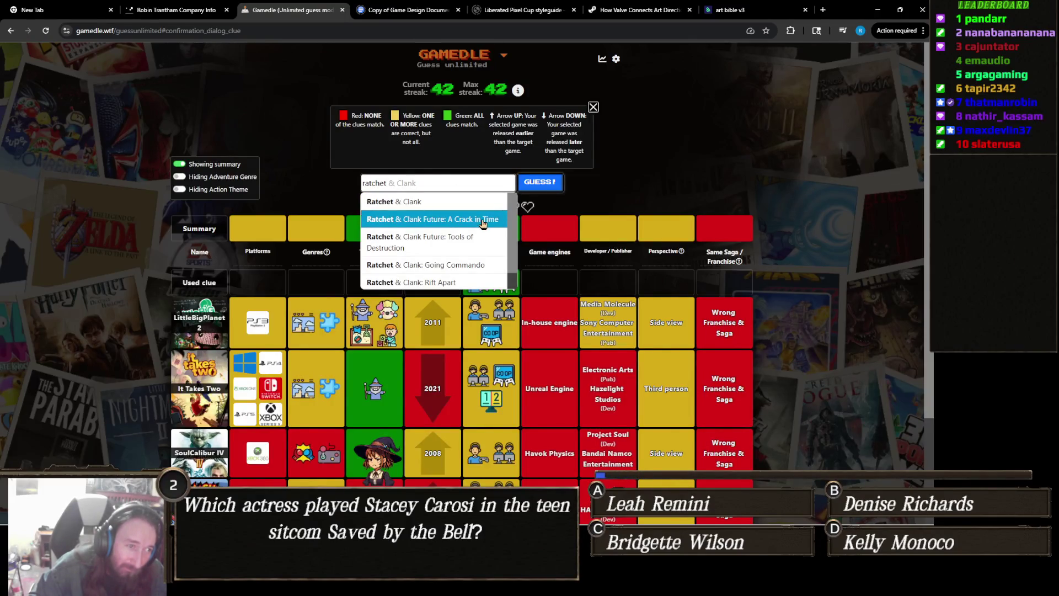
scroll(483, 223, "down", 1)
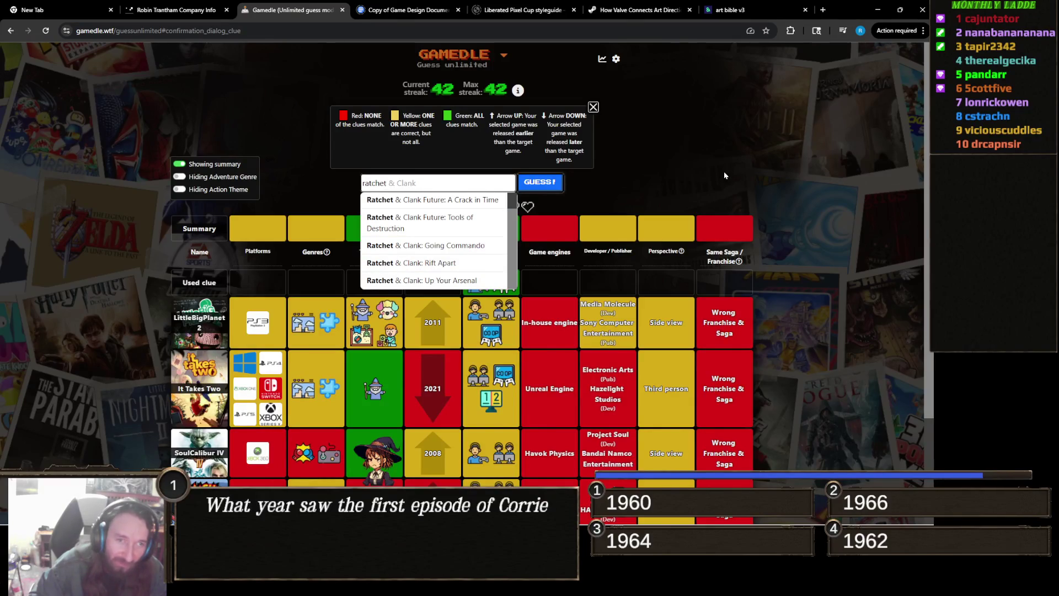
key("Escape")
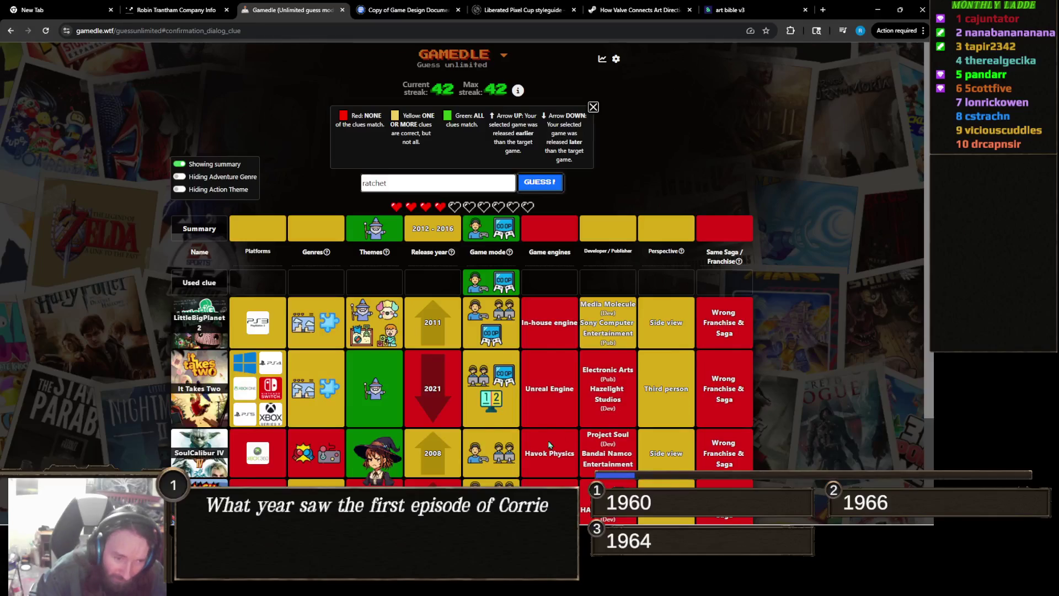
scroll(503, 436, "down", 2)
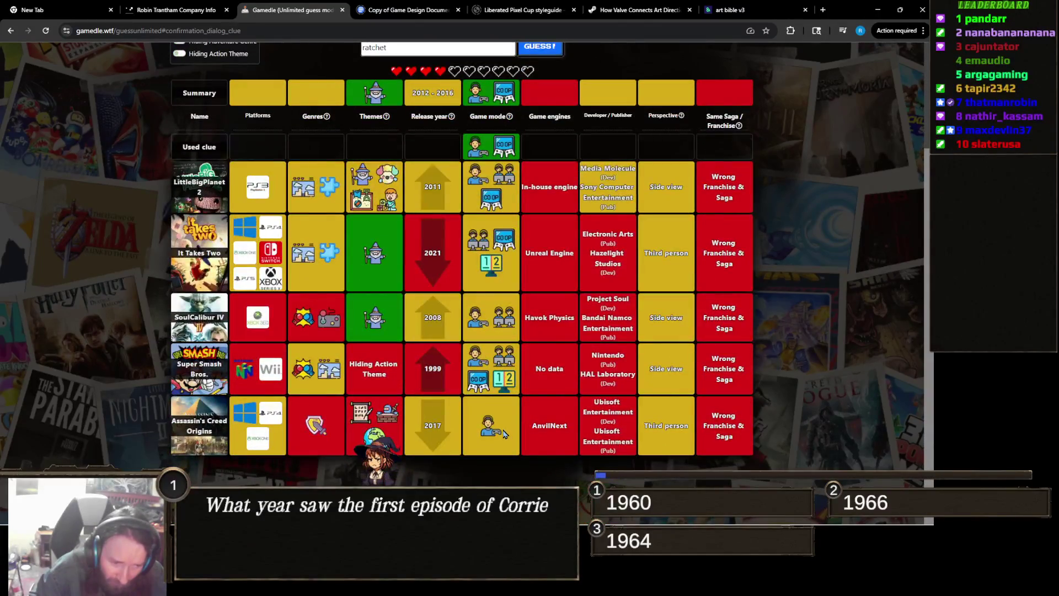
scroll(624, 447, "up", 2)
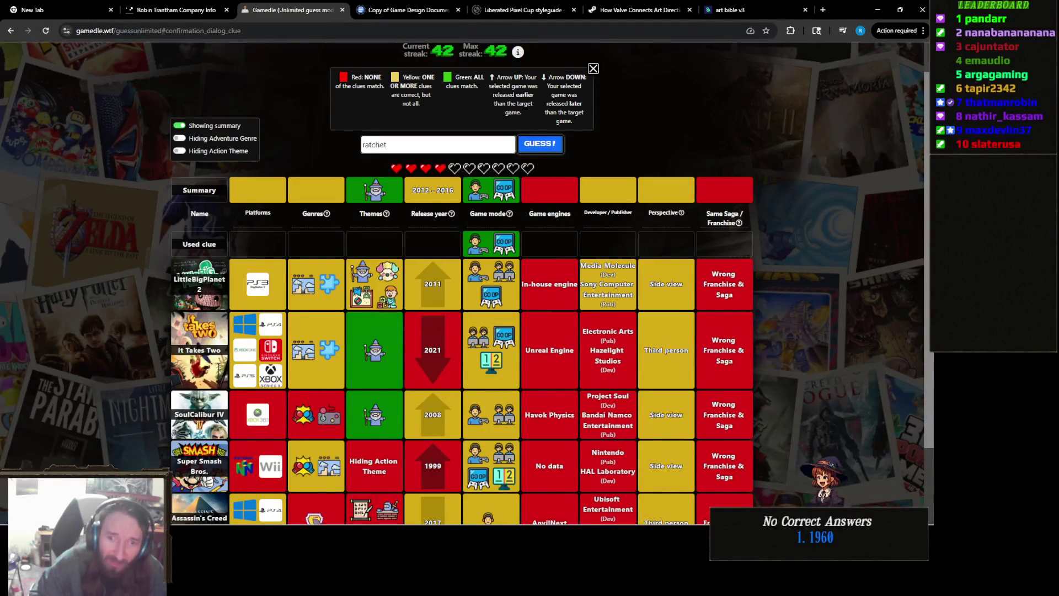
key("alt+Tab")
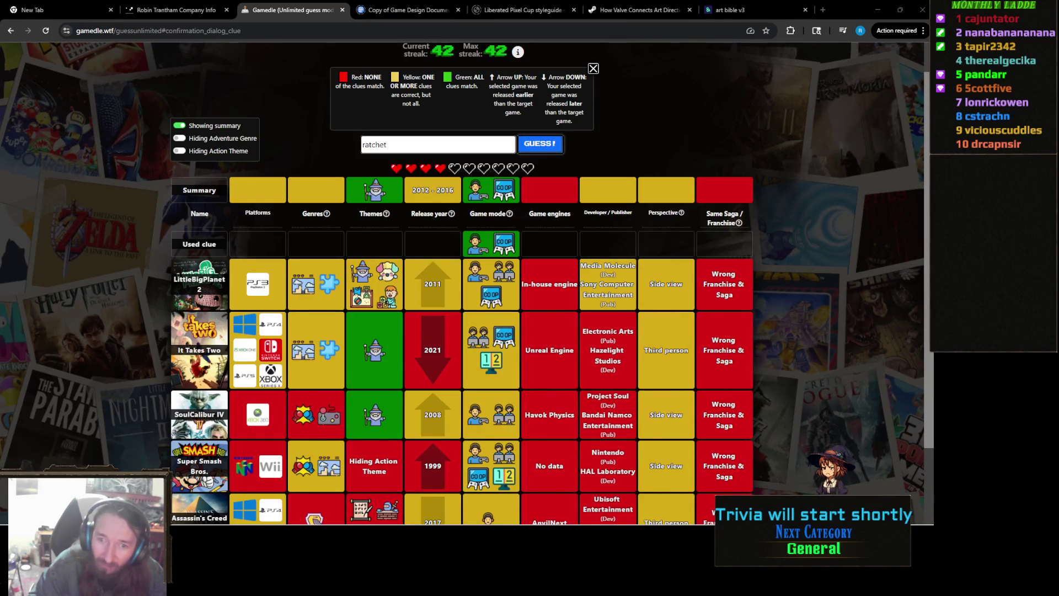
scroll(489, 358, "down", 2)
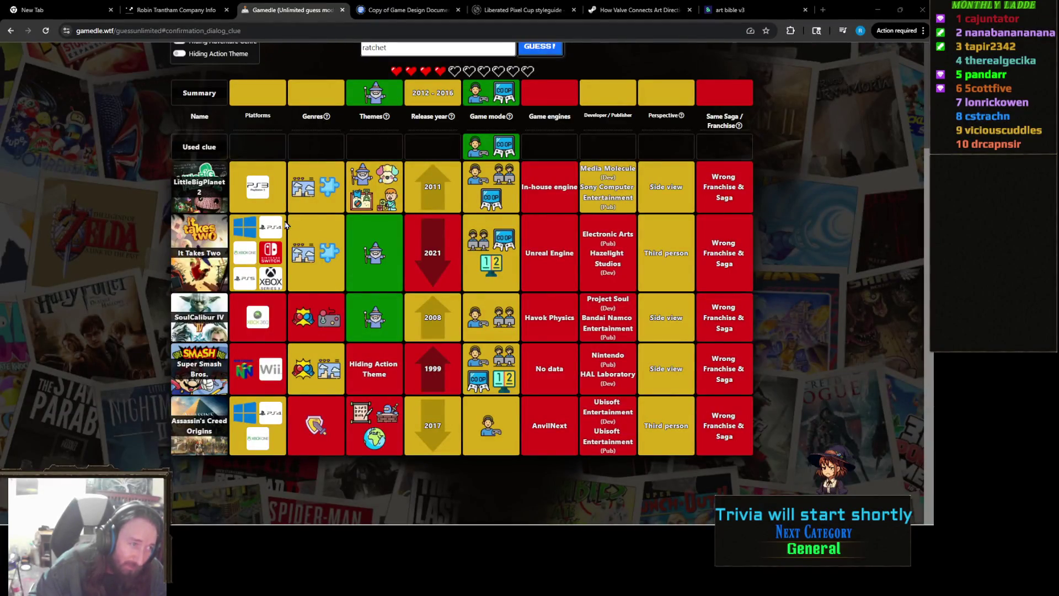
scroll(276, 259, "up", 3)
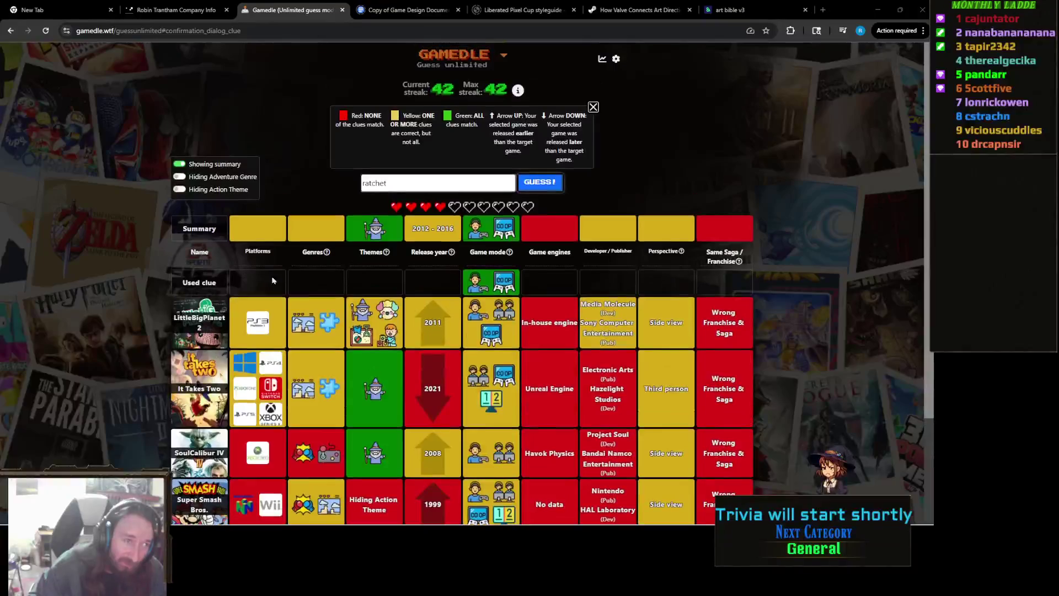
mouse_move(368, 257)
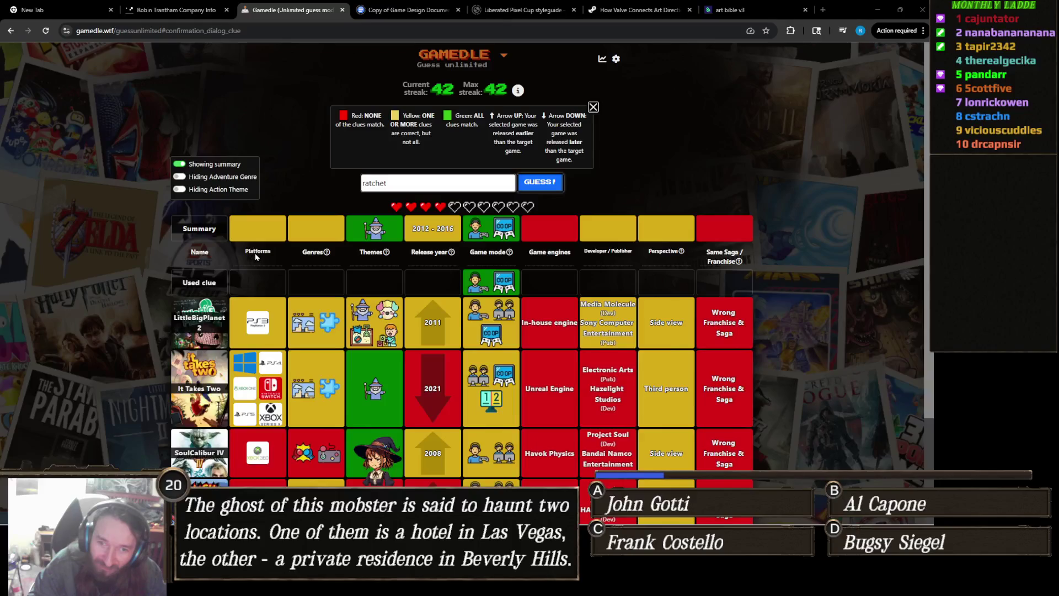
Select the typed word 'ratchet' in the guess field and delete it
left_click(489, 186)
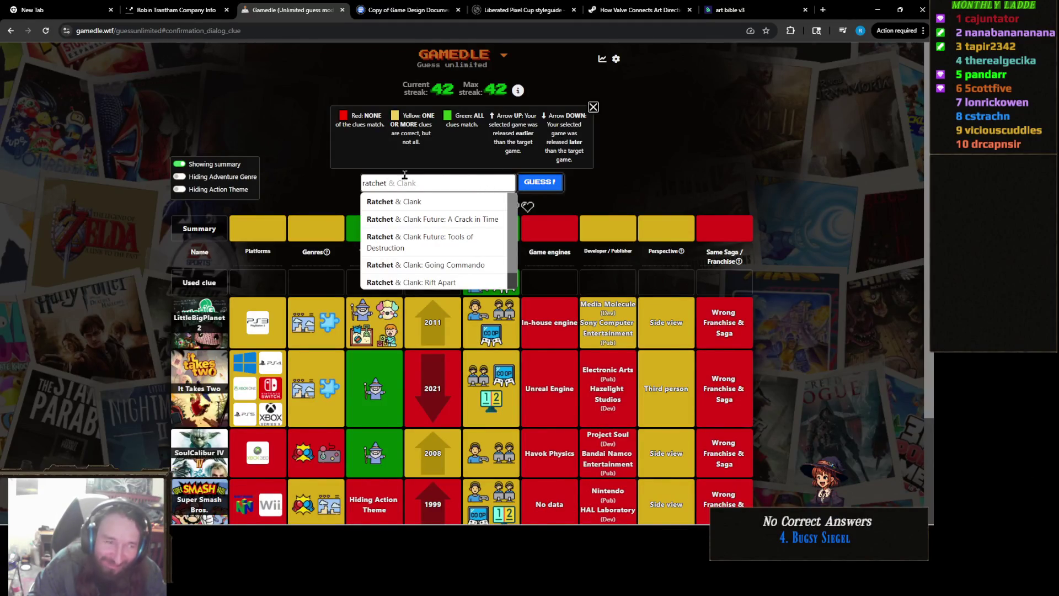
left_click(397, 185)
left_click(445, 187)
left_click(311, 187)
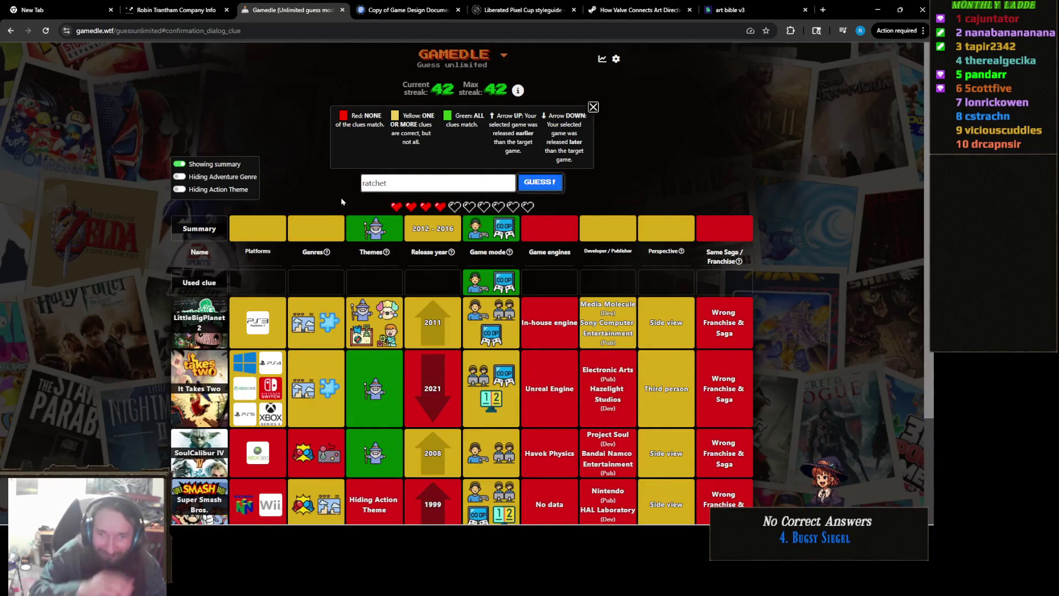
double_click(431, 189)
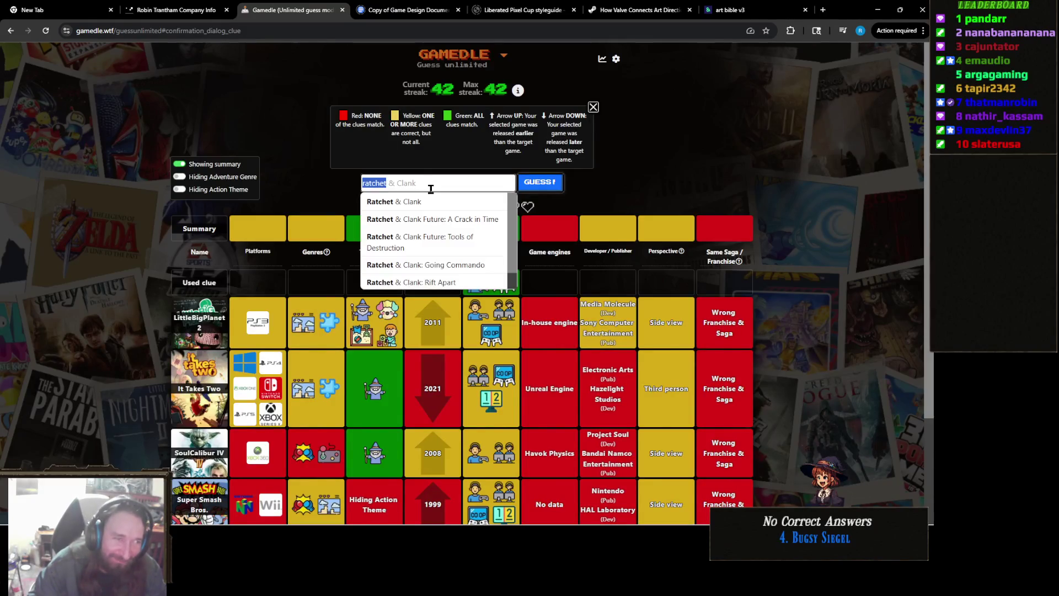
key("BackSpace")
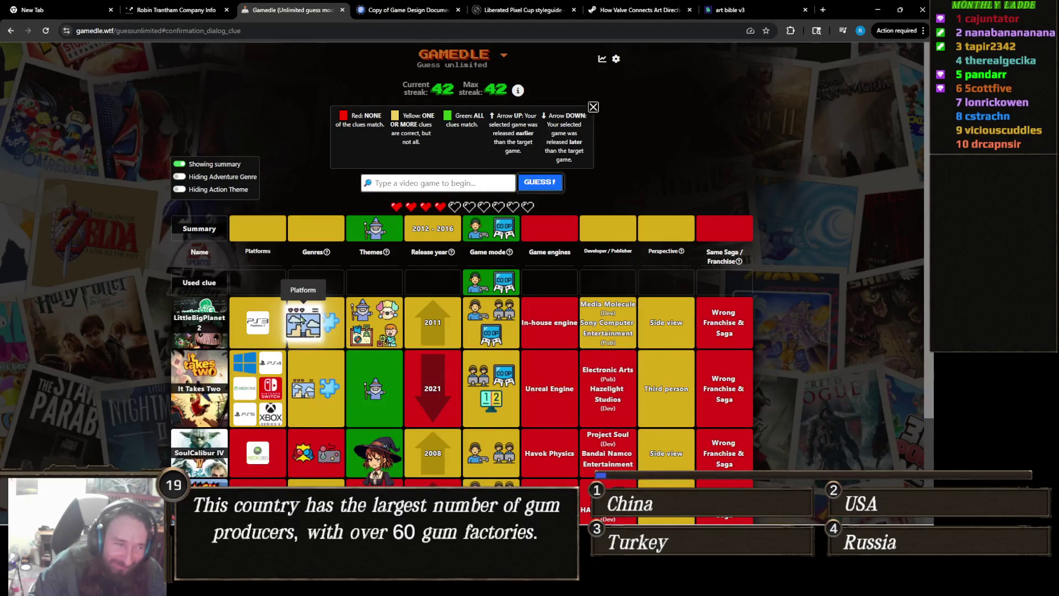
scroll(269, 331, "down", 2)
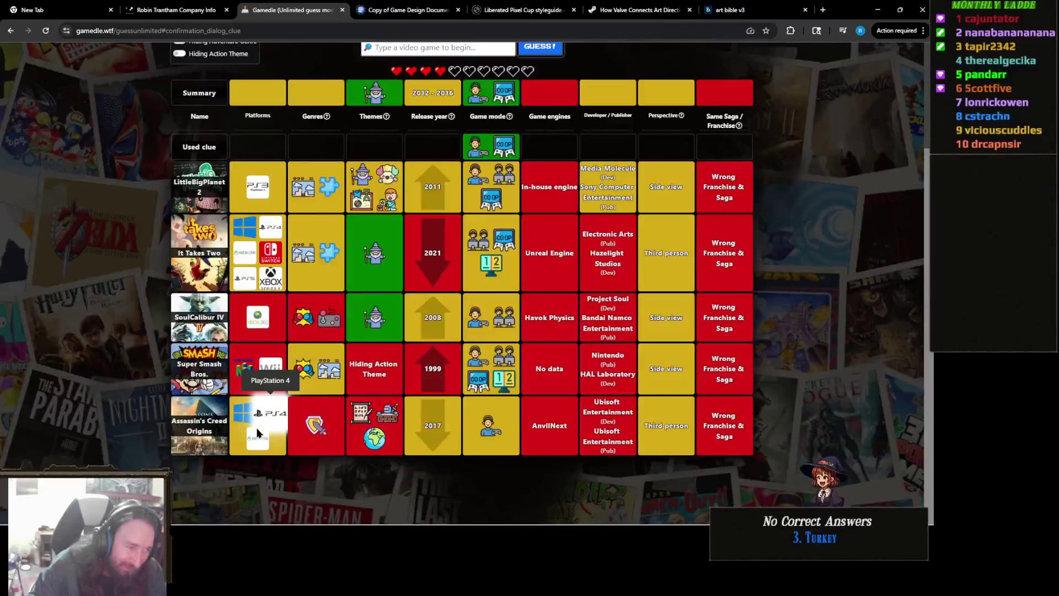
scroll(264, 442, "up", 2)
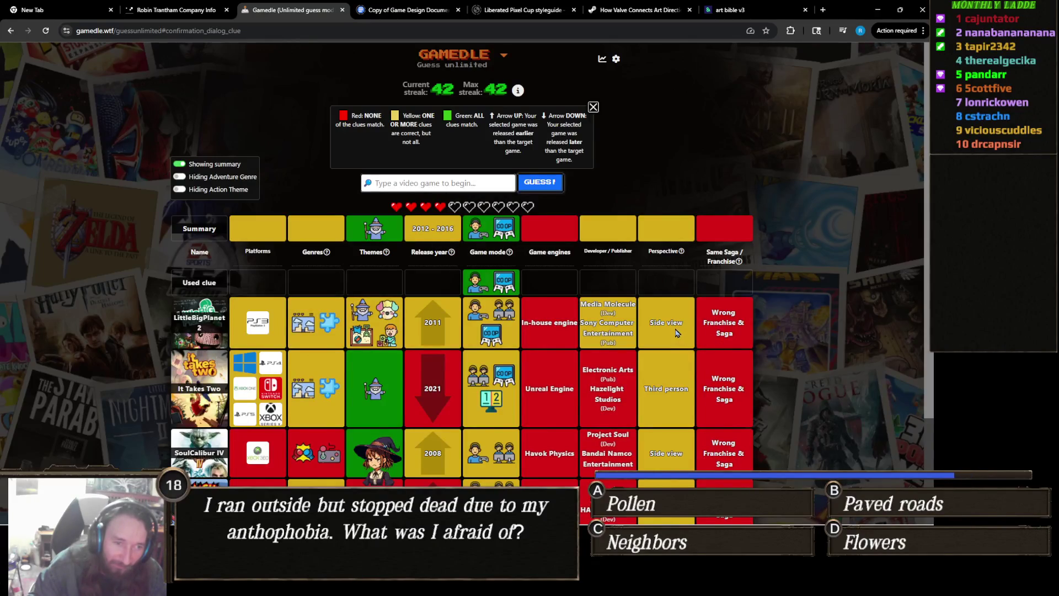
scroll(682, 314, "down", 2)
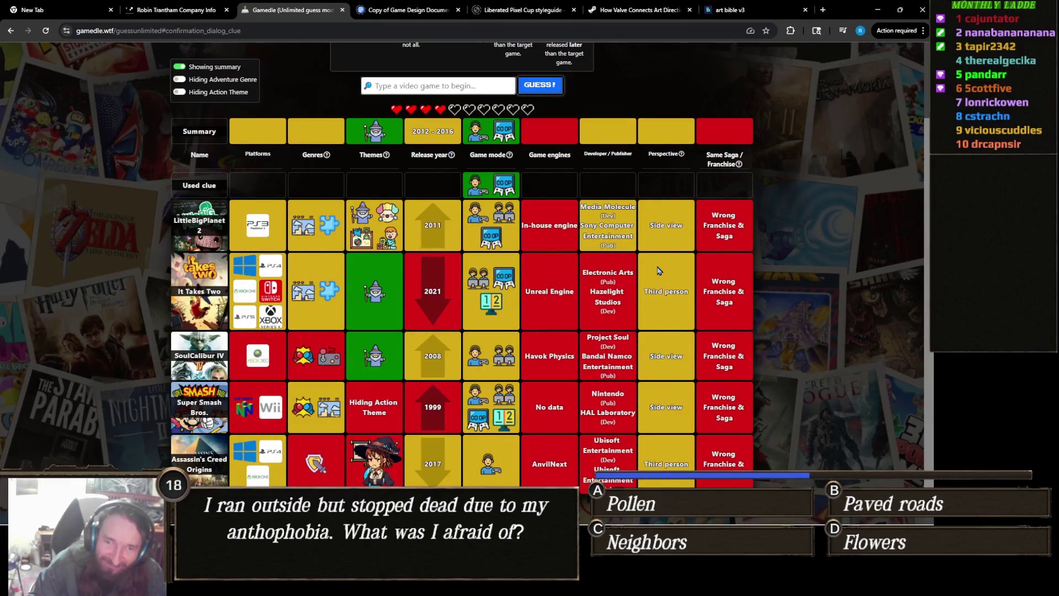
scroll(658, 270, "up", 2)
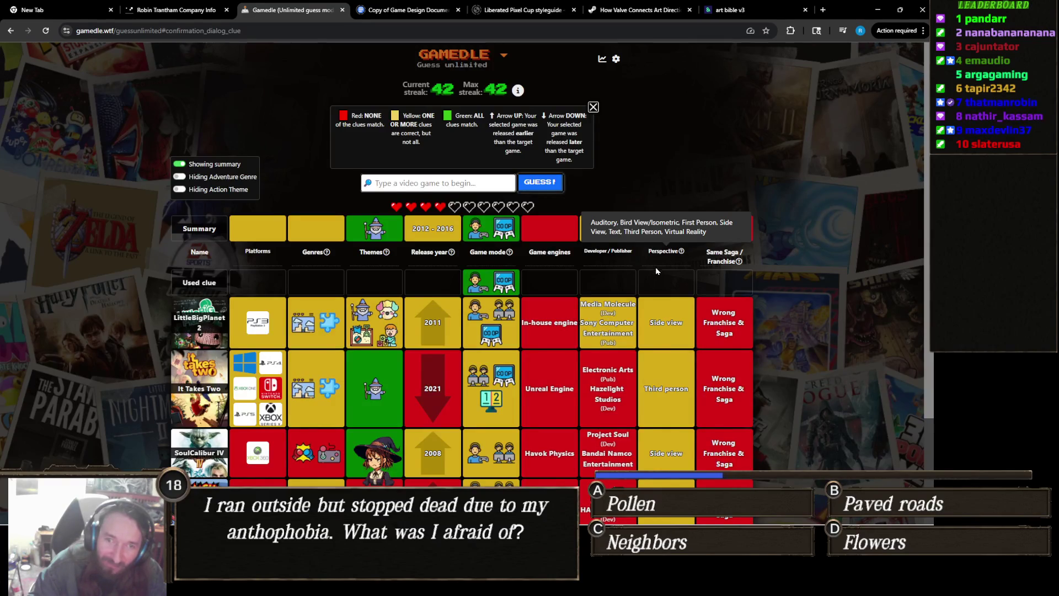
scroll(315, 394, "down", 2)
scroll(312, 395, "down", 1)
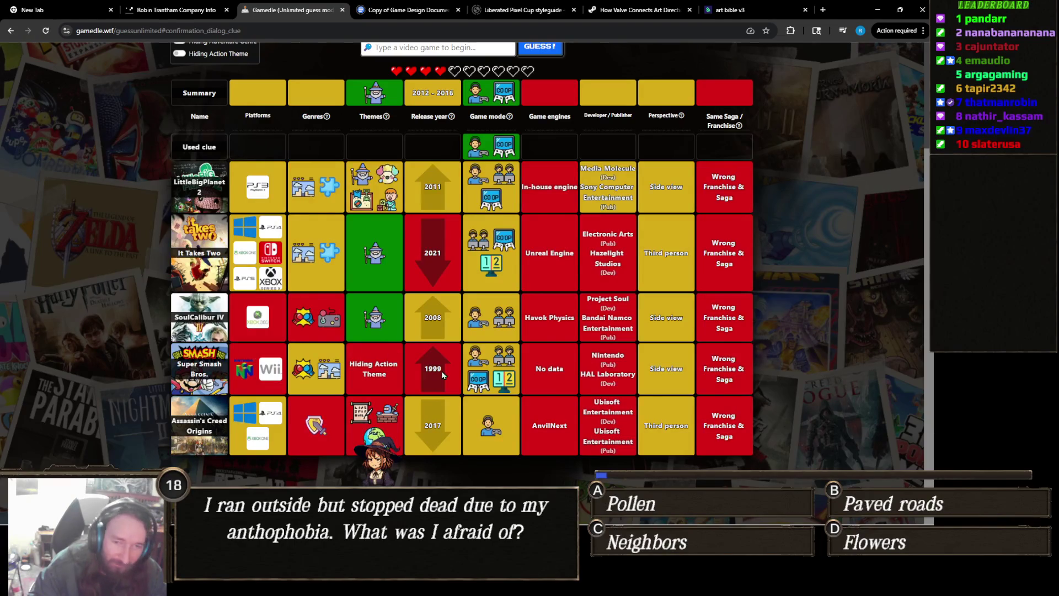
scroll(441, 370, "up", 3)
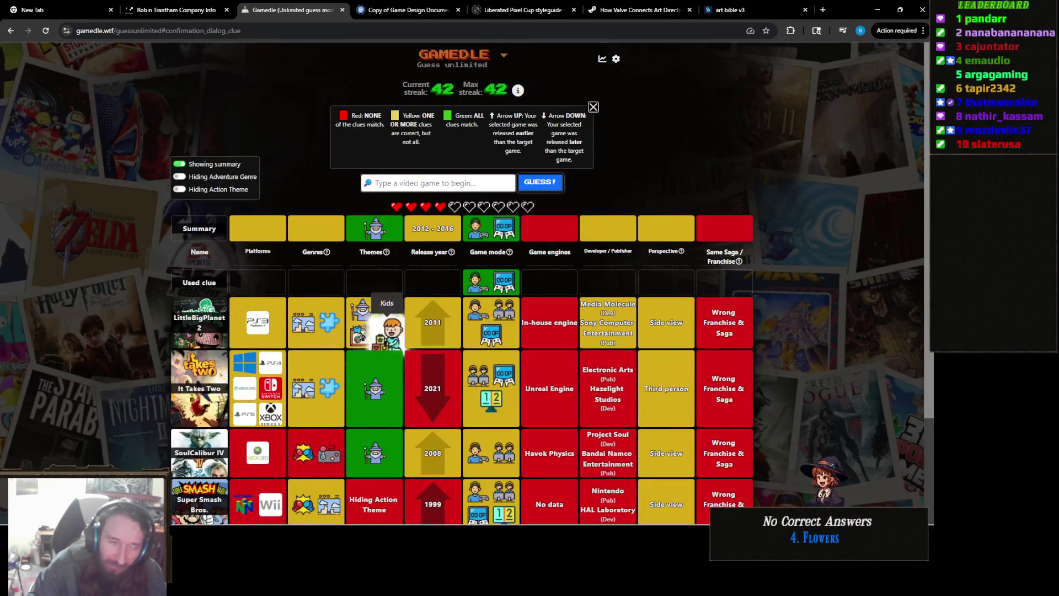